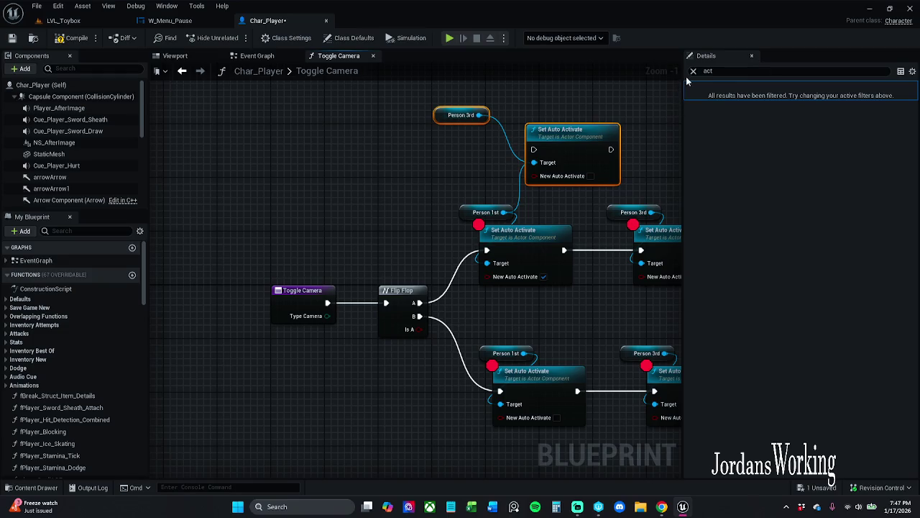
Step: Clear the property filter and turn on New Auto Activate on the top Set Auto Activate node
click(694, 71)
drag(647, 158, 529, 156)
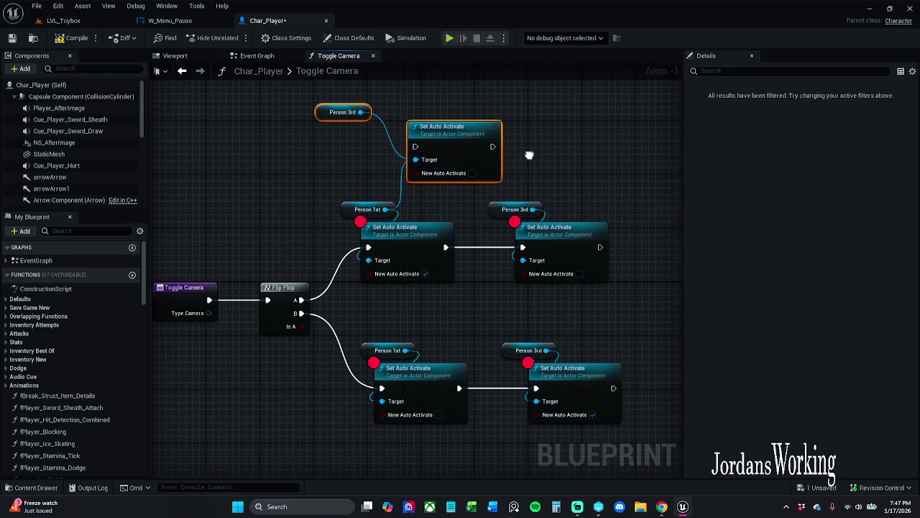
click(472, 173)
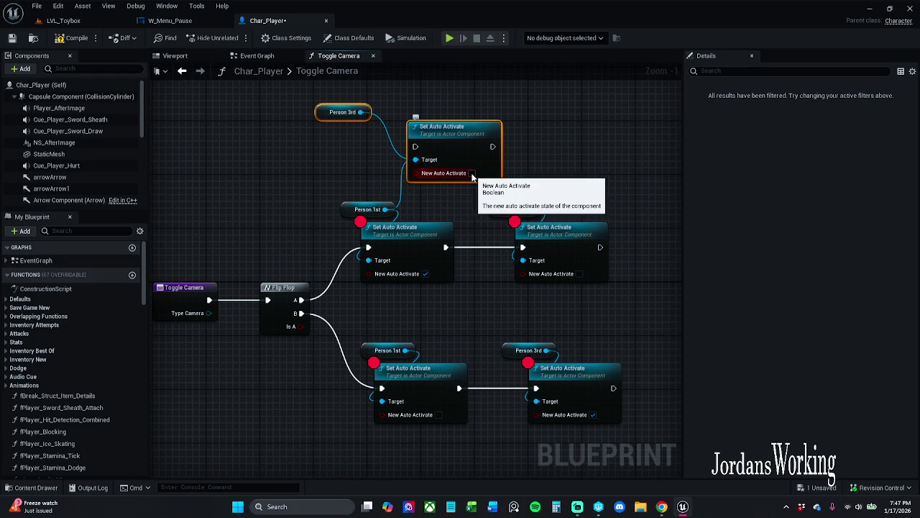
click(524, 161)
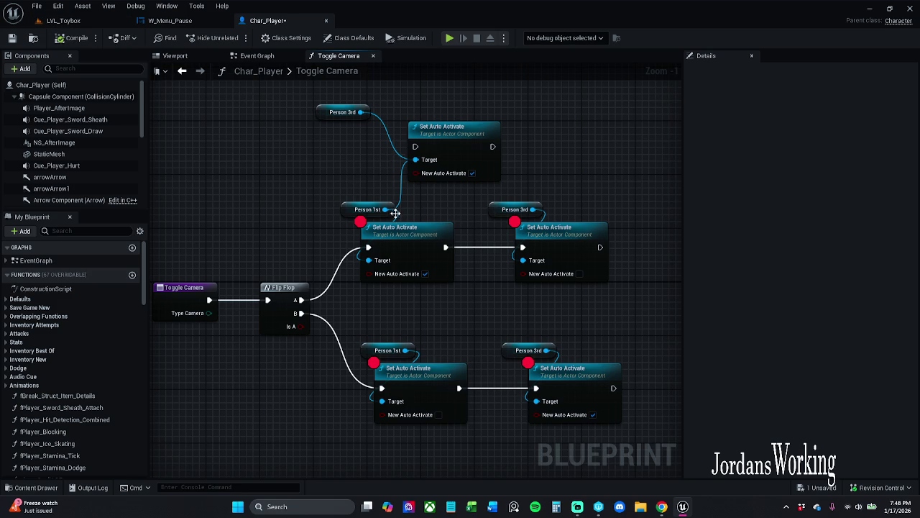
Step: Wire Person 3rd into Person 1st's Target, delete the stray top node, and return to LVL_Toybox
drag(360, 112, 368, 257)
click(461, 149)
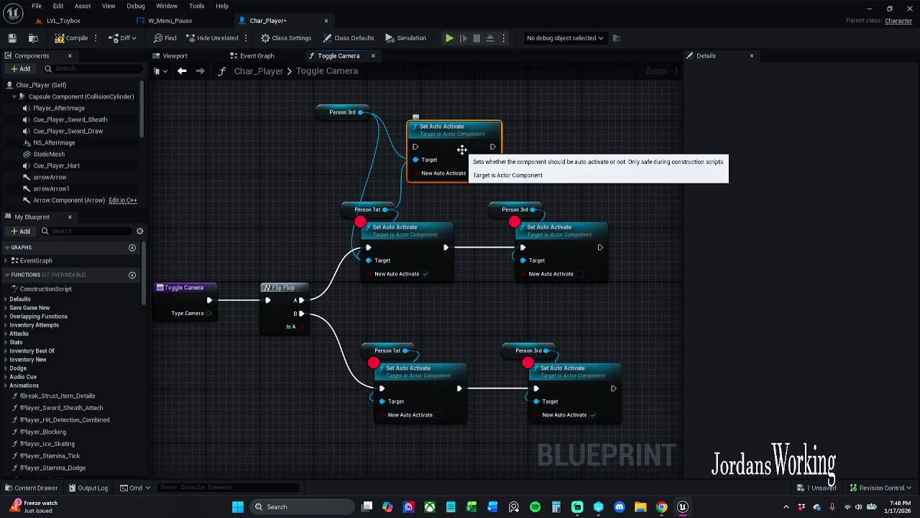
key(Delete)
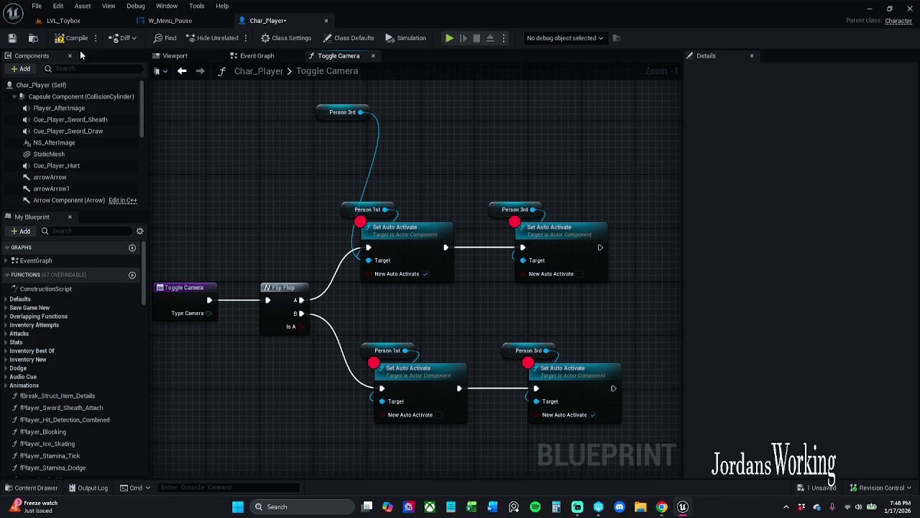
click(63, 20)
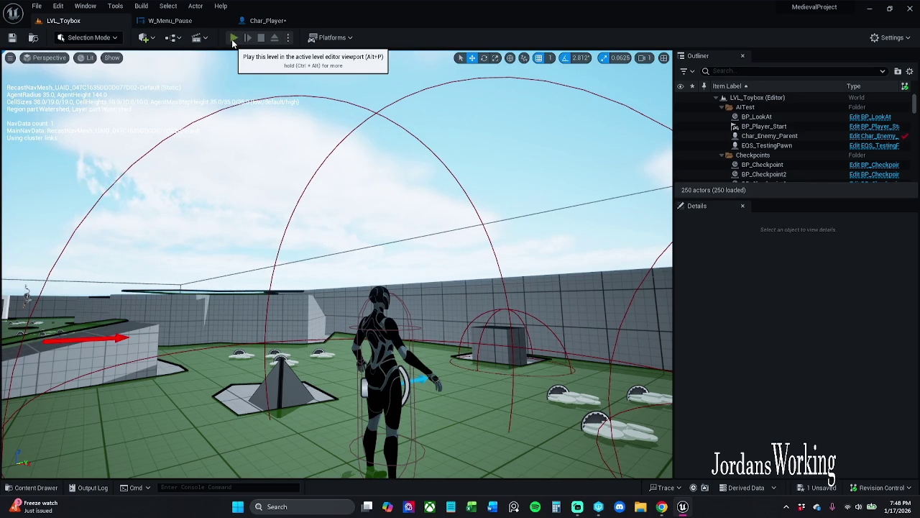
Step: Play LVL_Toybox, press C to hit the Toggle Camera breakpoints, and step and resume through each
click(233, 39)
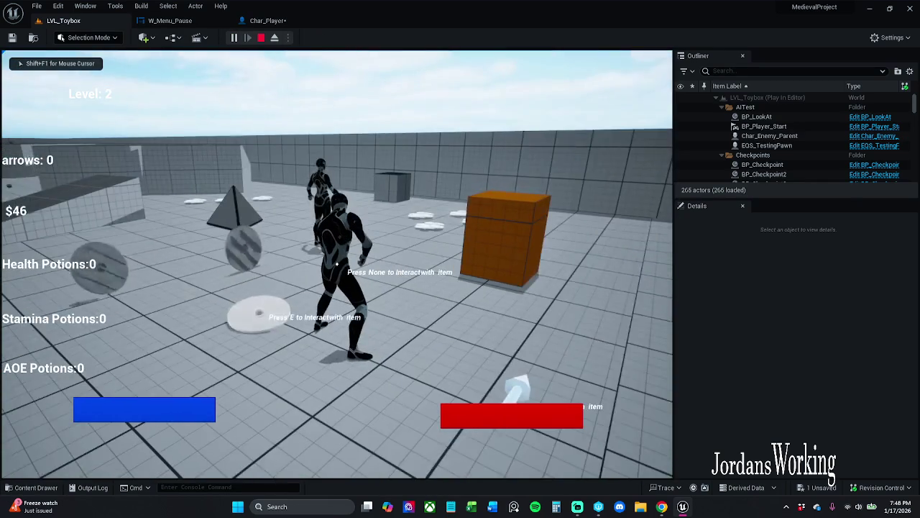
key(c)
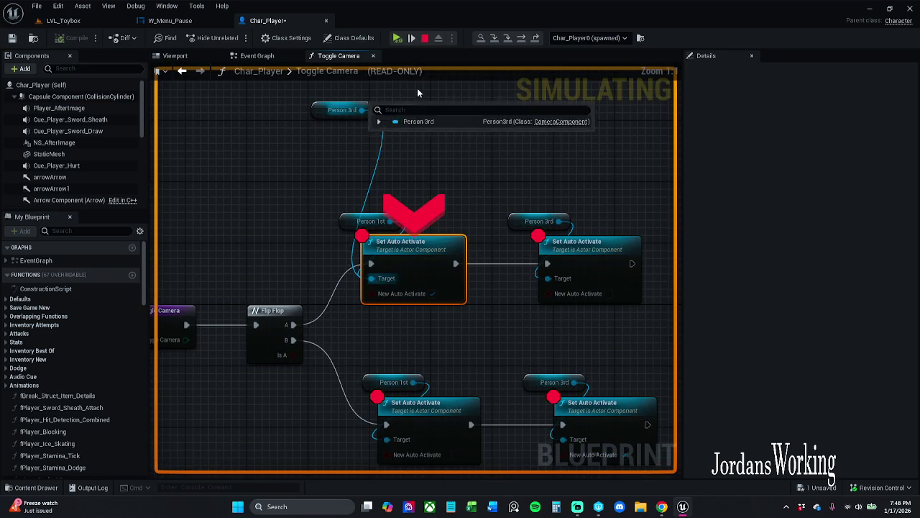
click(411, 38)
click(397, 38)
key(c)
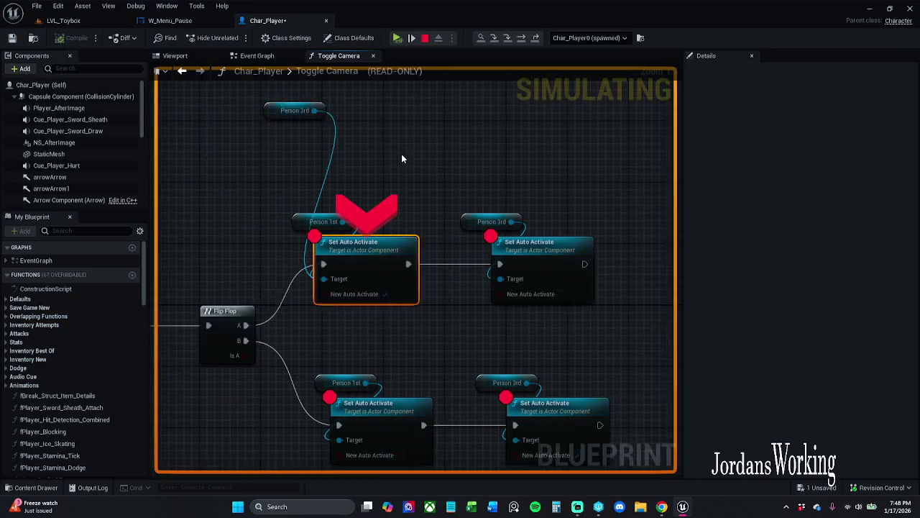
click(396, 38)
click(398, 52)
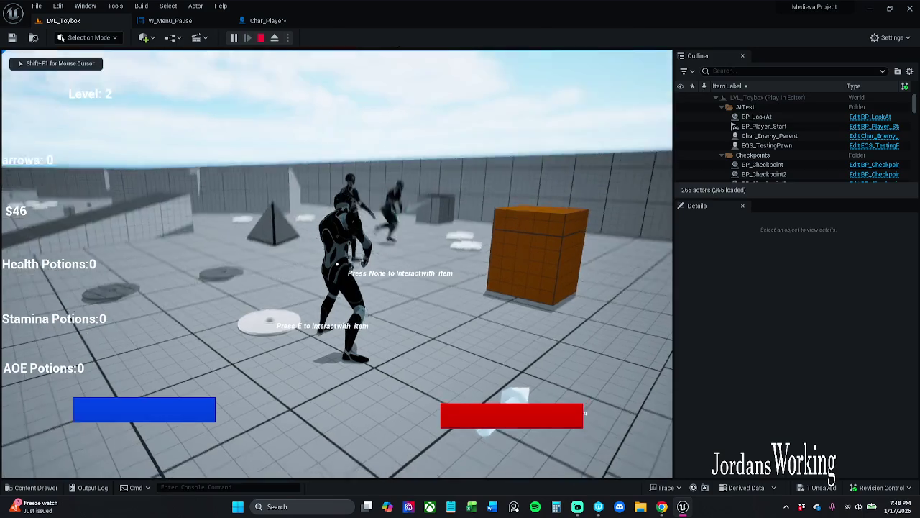
key(c)
click(397, 38)
key(c)
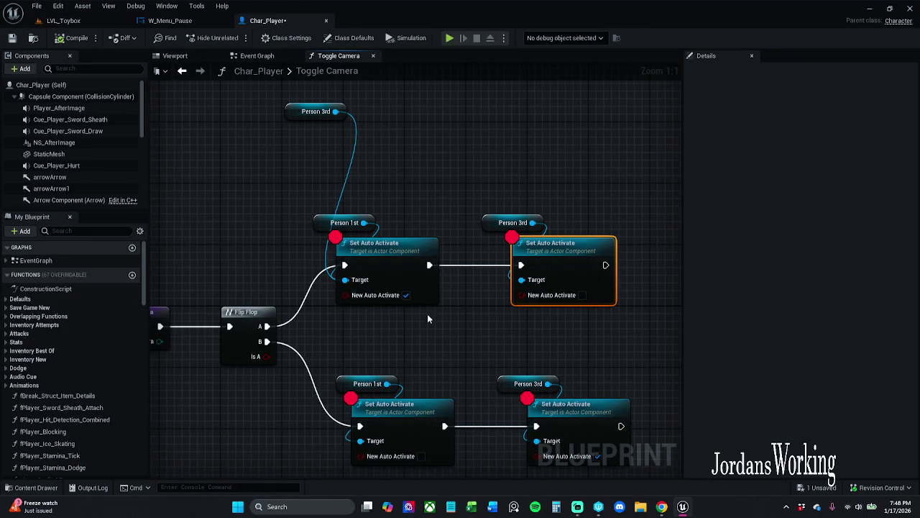
Step: Delete the top Person 3rd getter; turn off top Person 1st and turn on top Person 3rd auto activate
click(316, 112)
key(Delete)
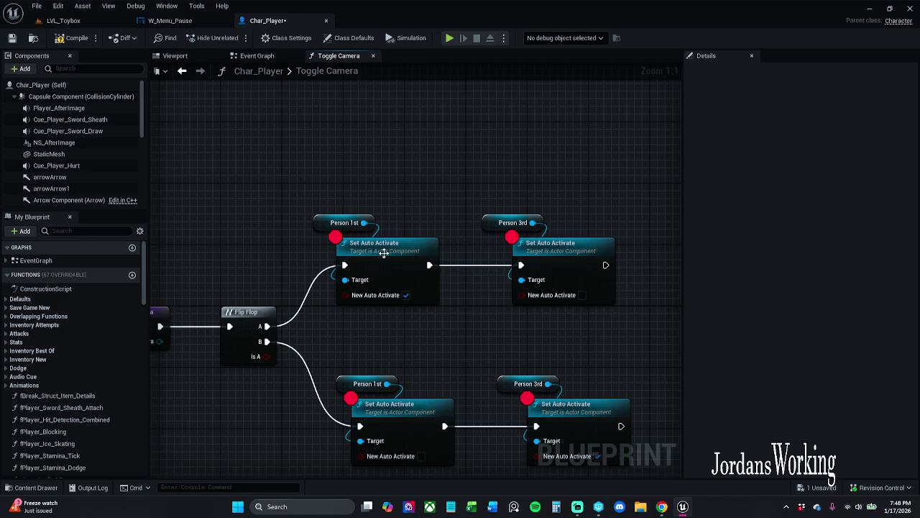
click(405, 295)
click(581, 295)
Step: Turn on bottom Person 1st and off bottom Person 3rd auto activate, compile, save, and reopen LVL_Toybox
drag(526, 406, 505, 289)
click(401, 339)
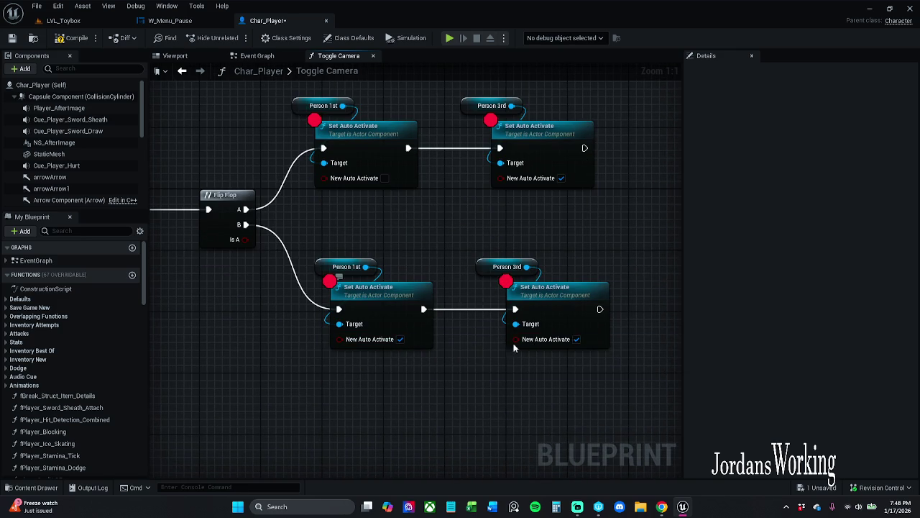
click(577, 339)
click(82, 41)
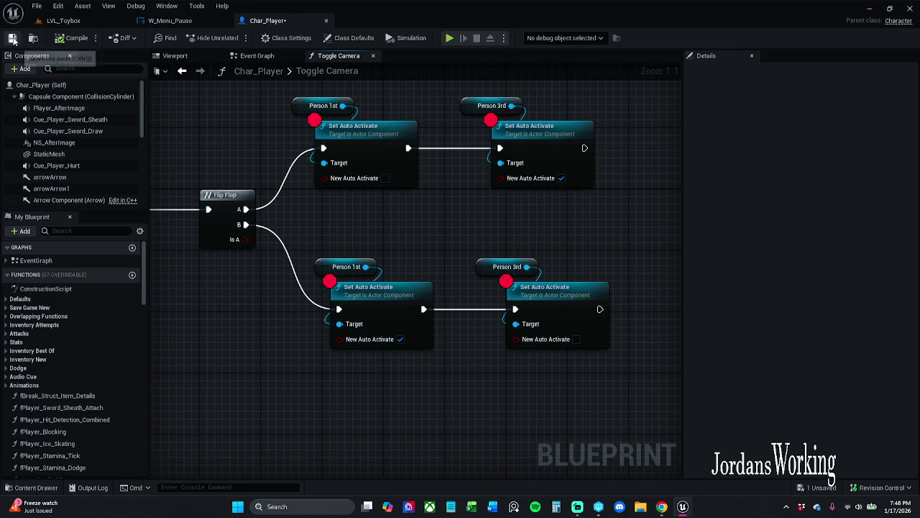
click(84, 22)
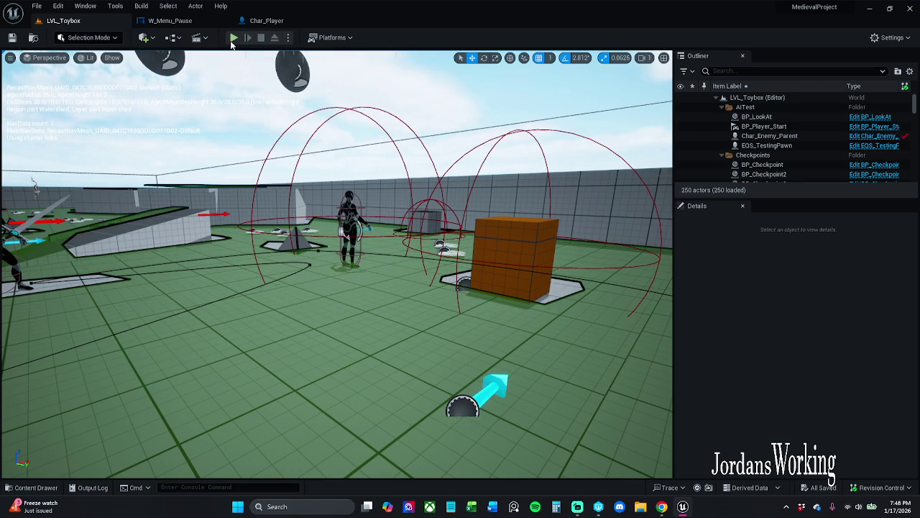
Step: Play the level again and step through the Toggle Camera breakpoint
click(234, 38)
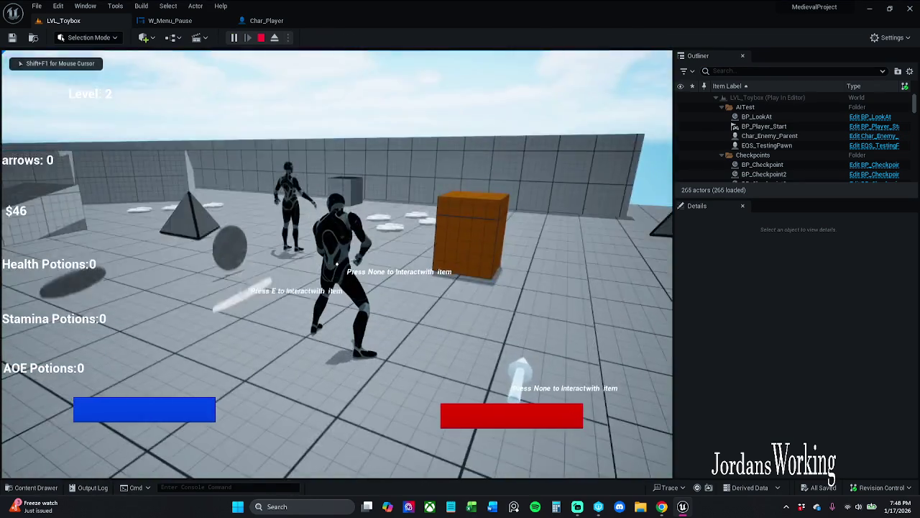
click(393, 36)
click(394, 37)
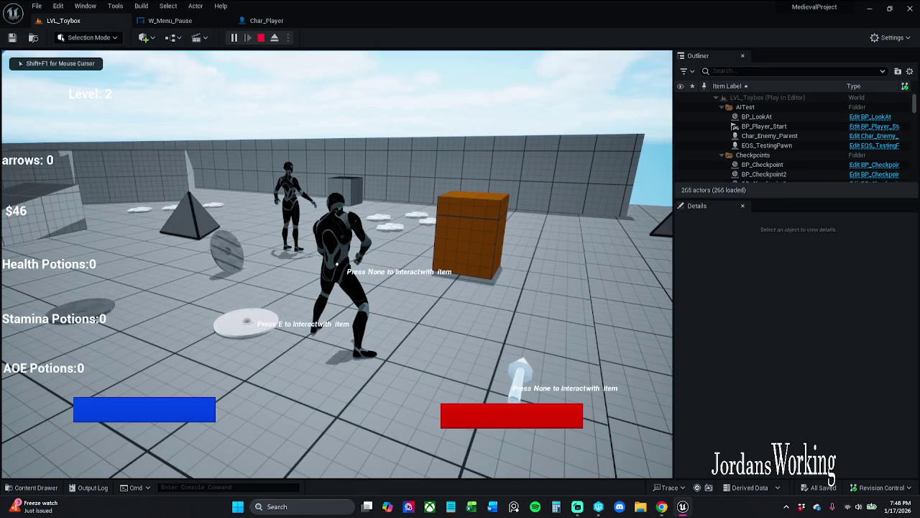
click(397, 39)
click(397, 39)
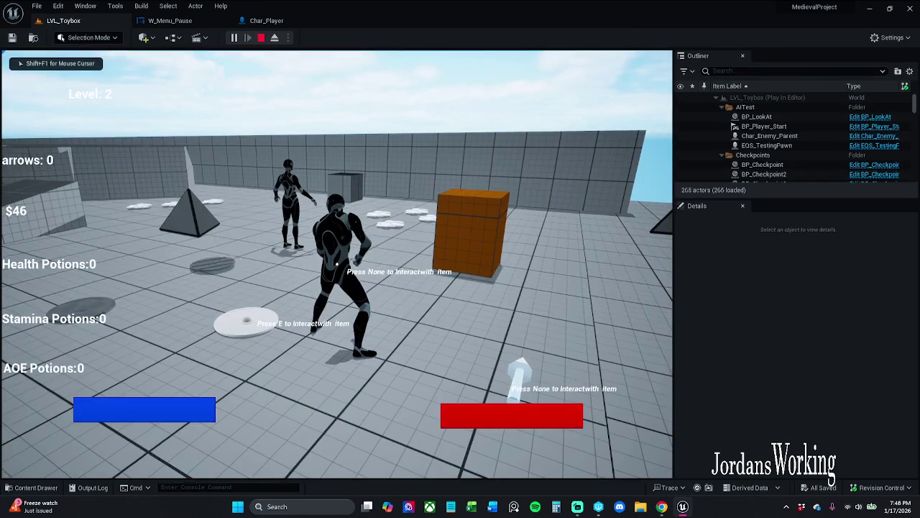
Step: Toggle off the breakpoints on all four Set Auto Activate nodes and resume the game
scroll(388, 126, down, 3)
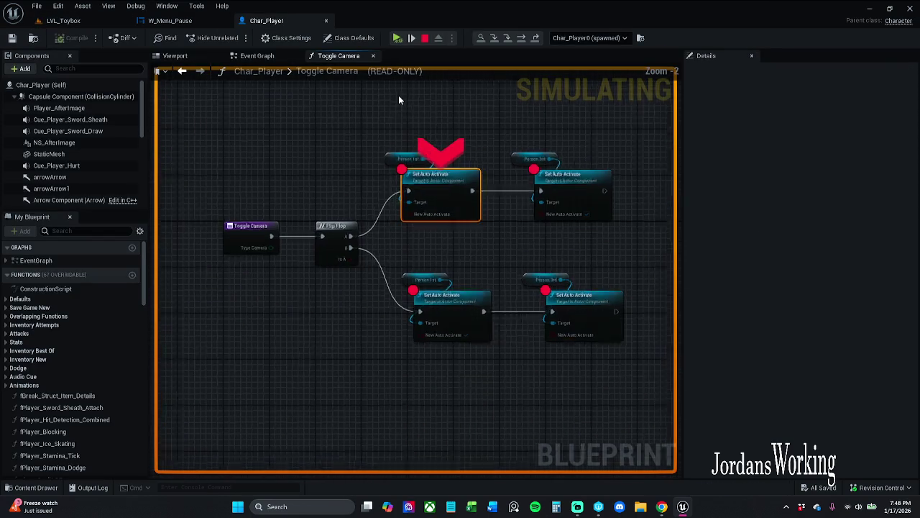
drag(398, 94, 541, 336)
right_click(560, 174)
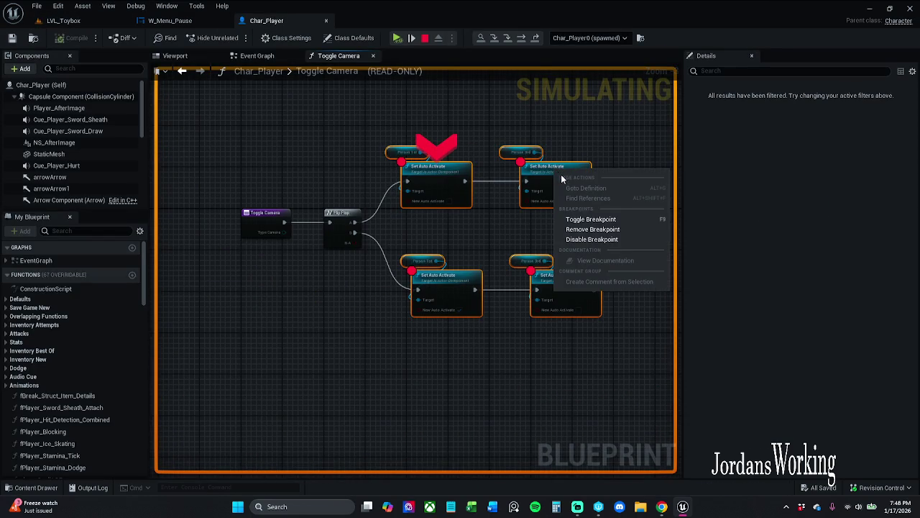
click(604, 219)
click(396, 39)
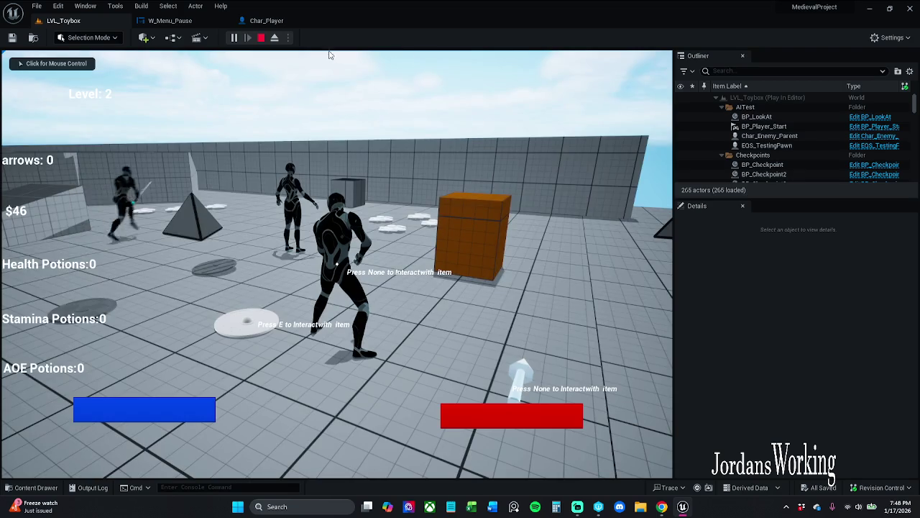
Step: Run through the level collecting health potions and money, then check the inventory
key(w)
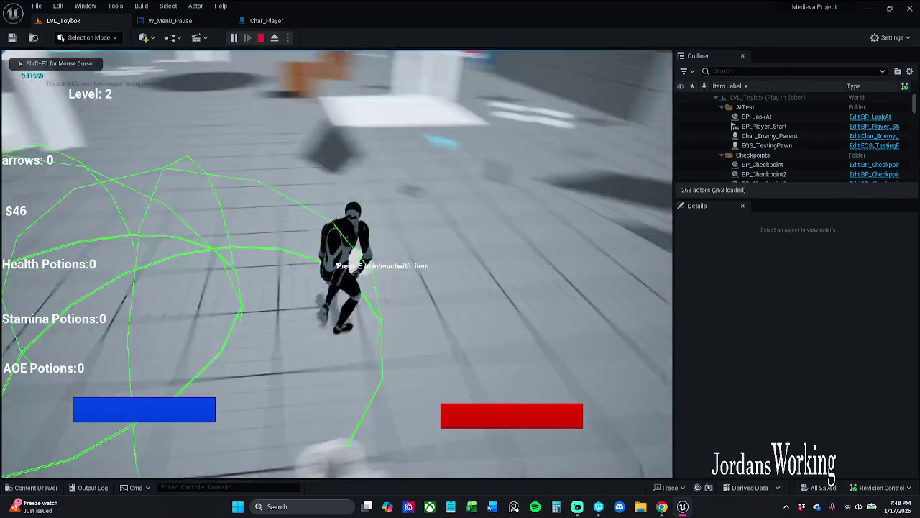
key(w)
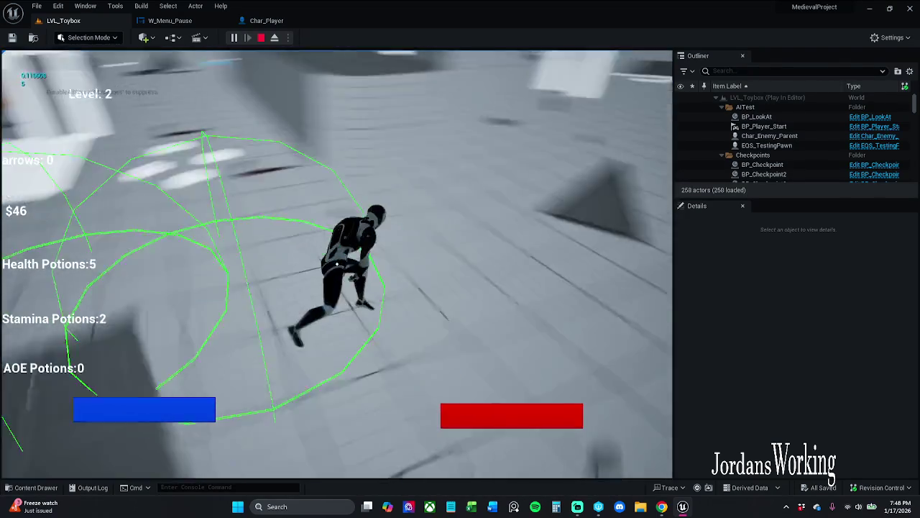
key(w)
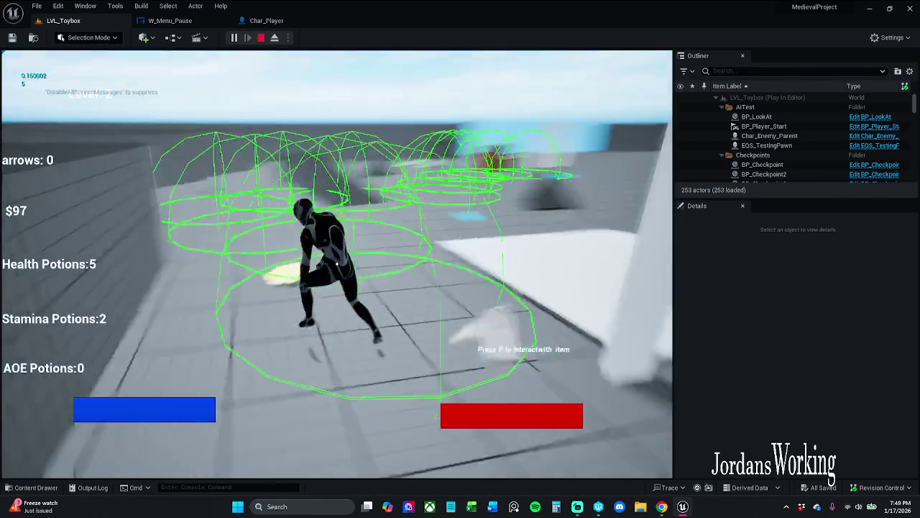
key(w)
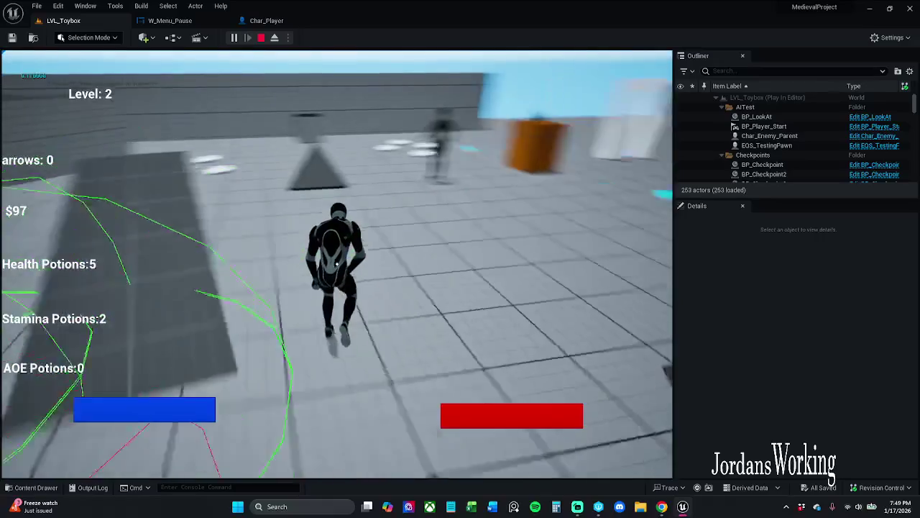
key(i)
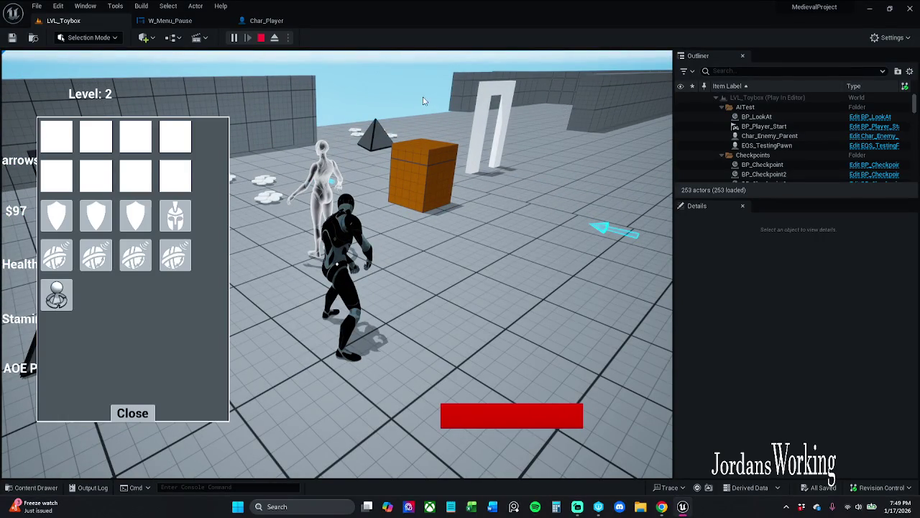
click(132, 412)
Step: Pick up the nearby items, including stamina potions, and check them in the inventory
key(w)
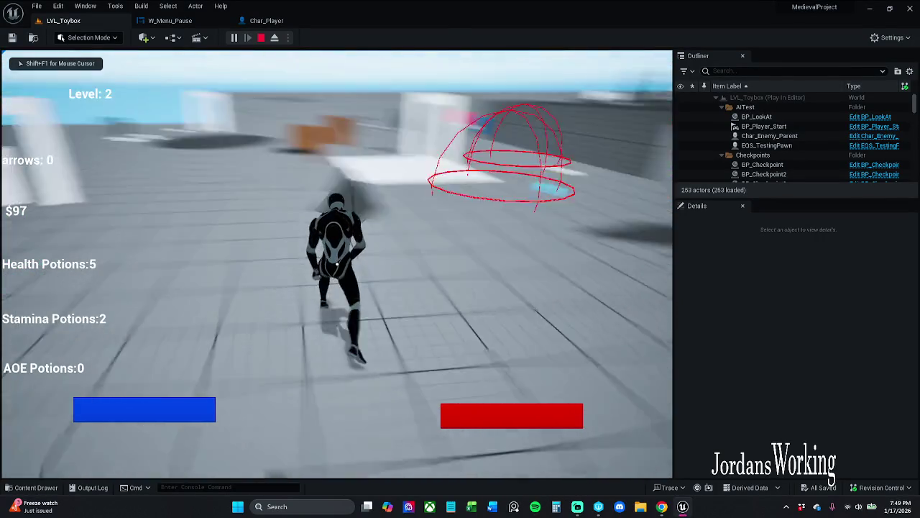
key(w)
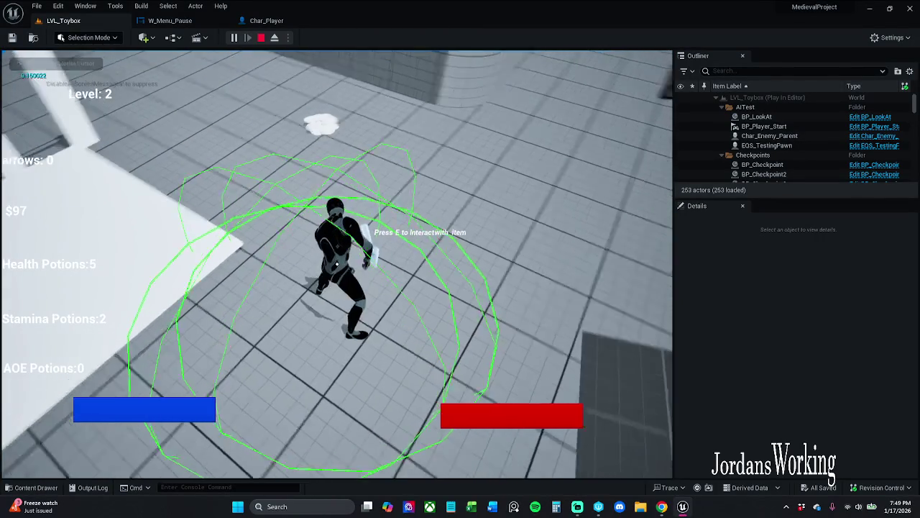
key(e)
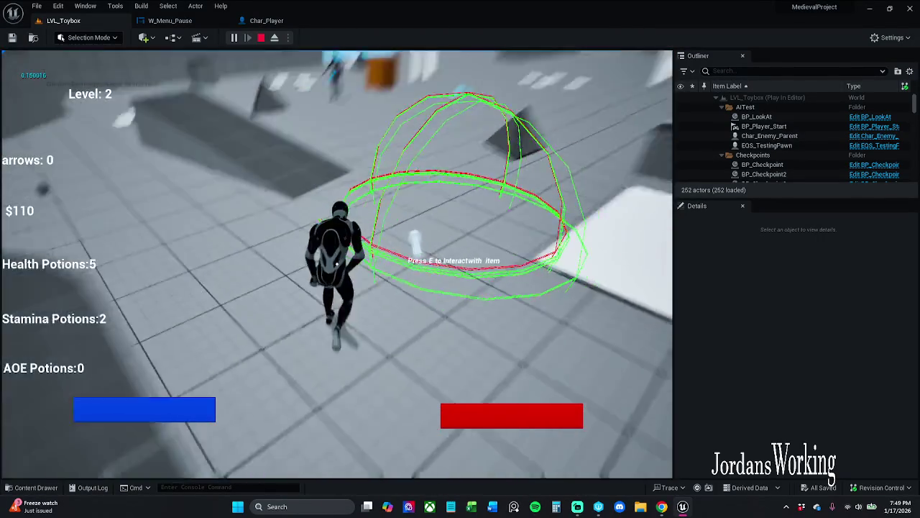
key(e)
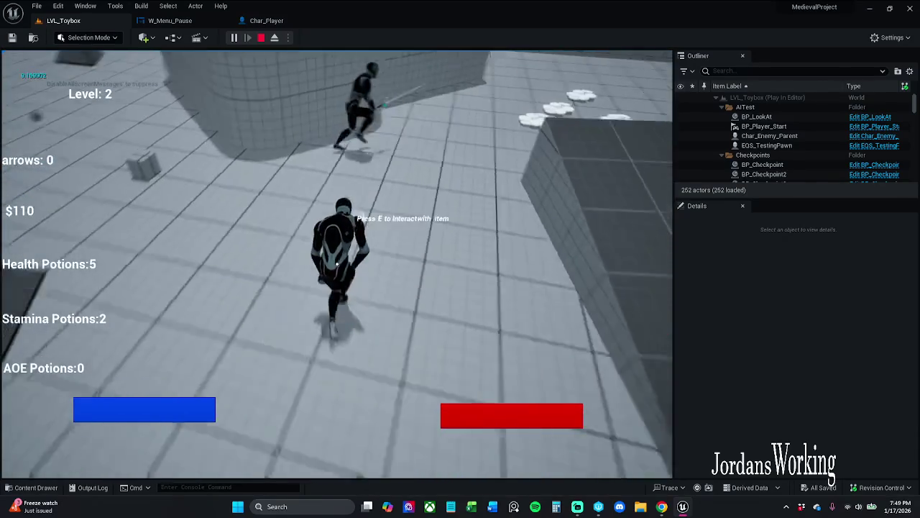
key(e)
key(e)
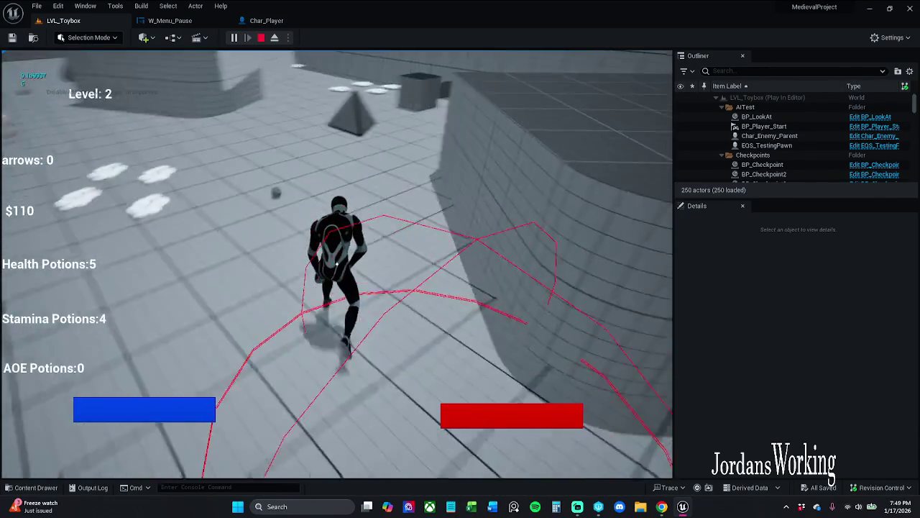
key(i)
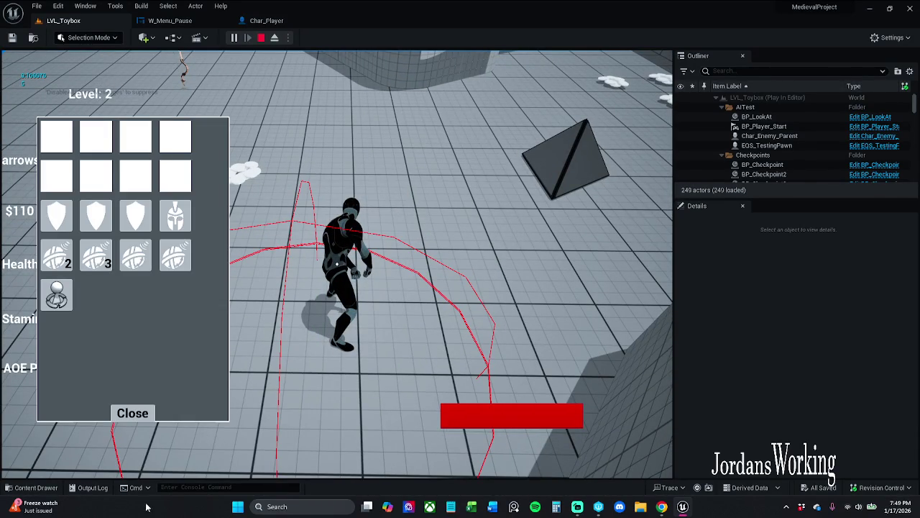
click(132, 407)
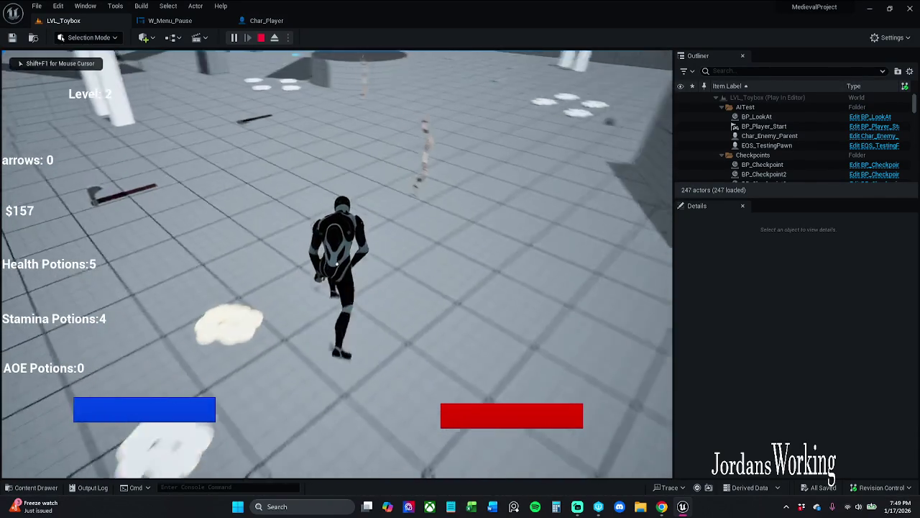
Step: Run across the arena near the enemy, opening and closing the inventory along the way
key(w)
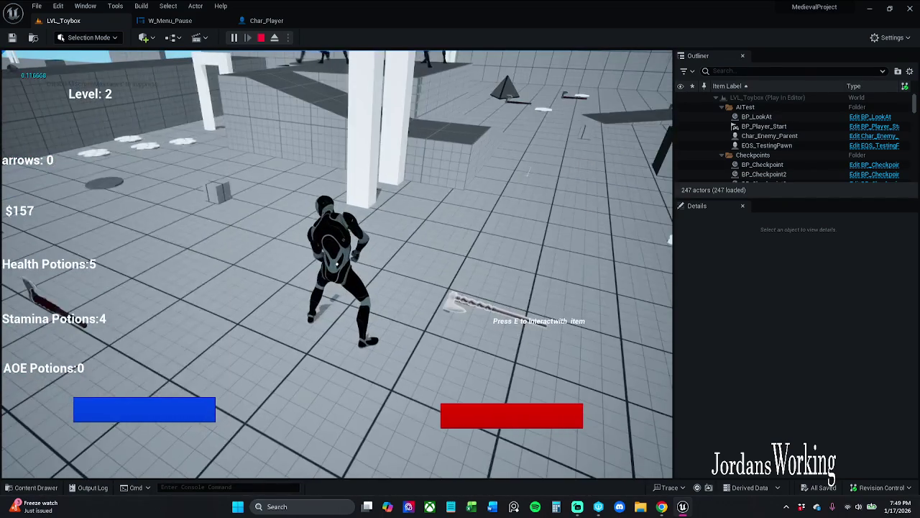
key(i)
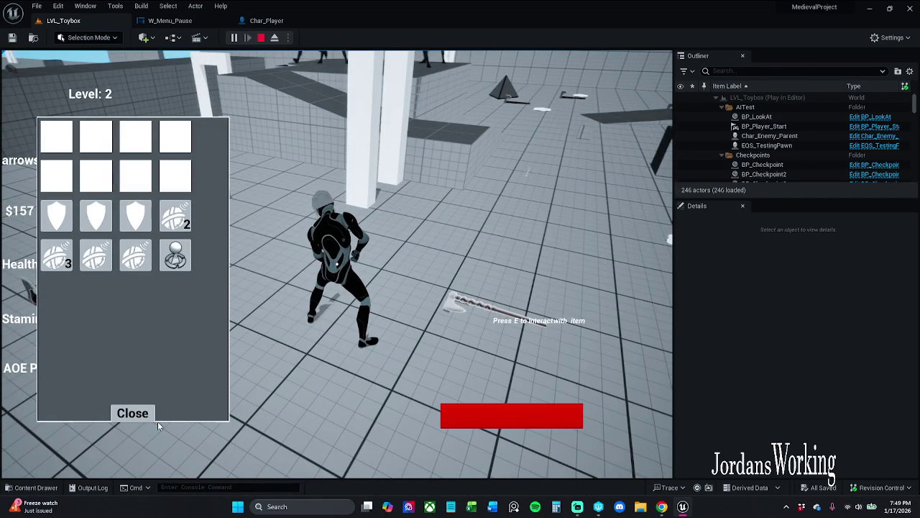
click(136, 416)
key(i)
key(i)
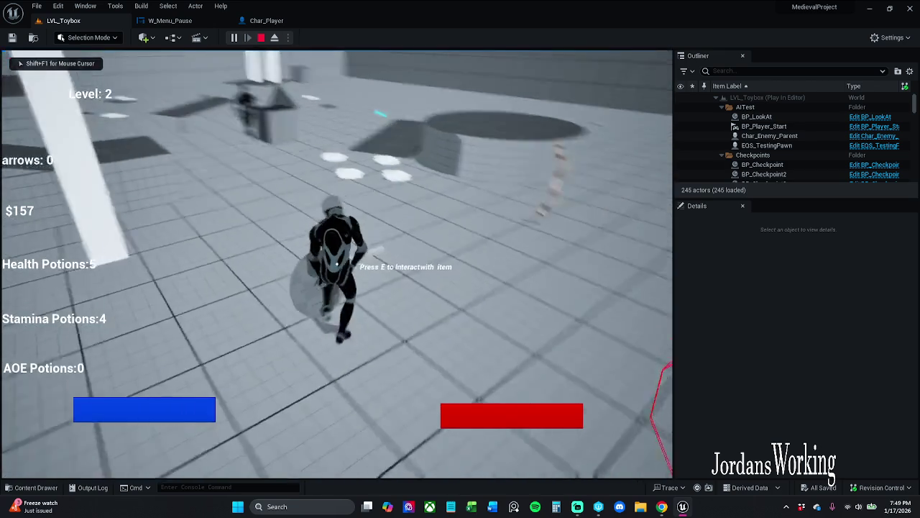
key(w)
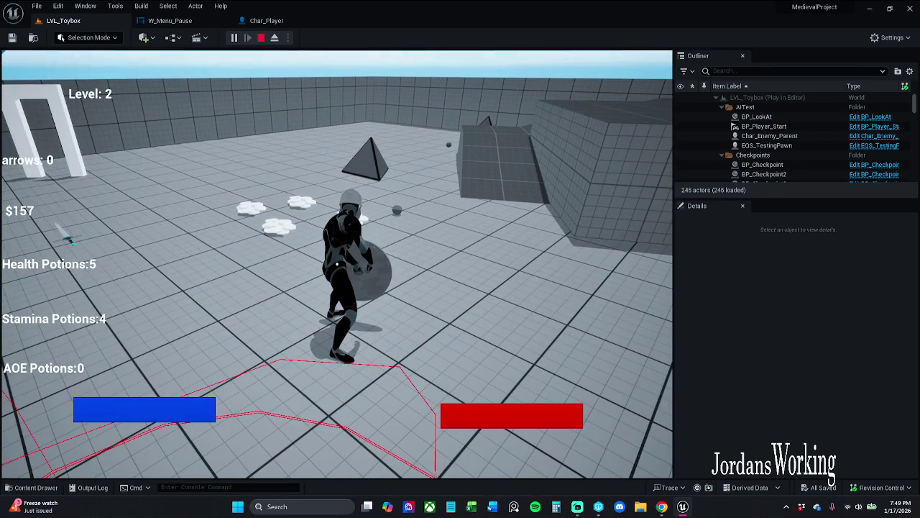
key(i)
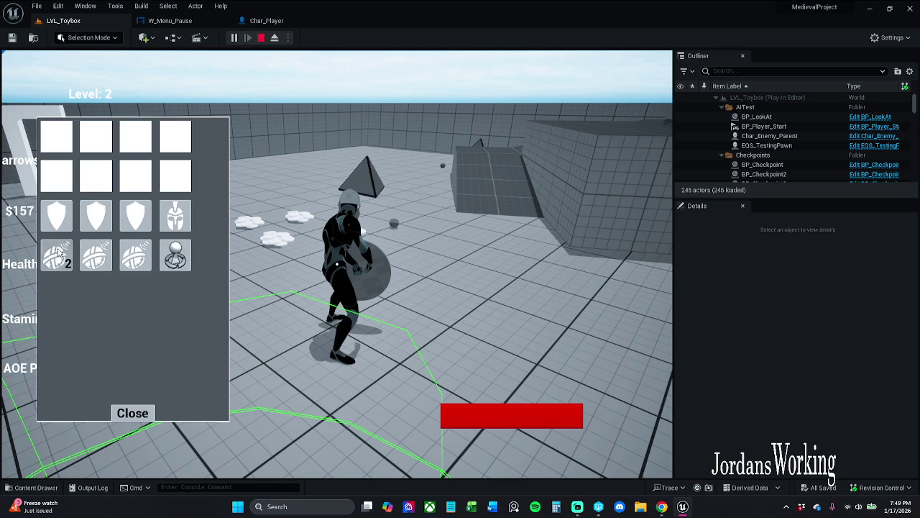
click(132, 413)
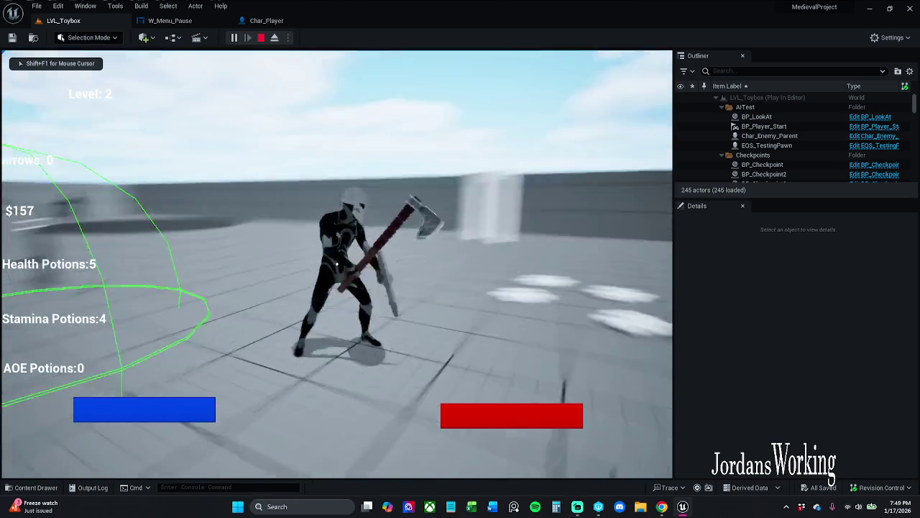
key(w)
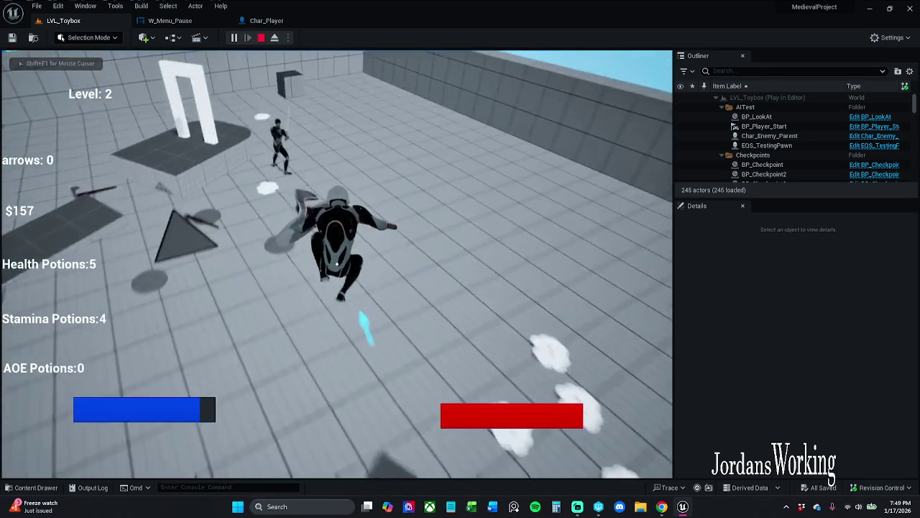
Step: Kill the enemy with the sword, check the inventory, and stop the play session
click(336, 264)
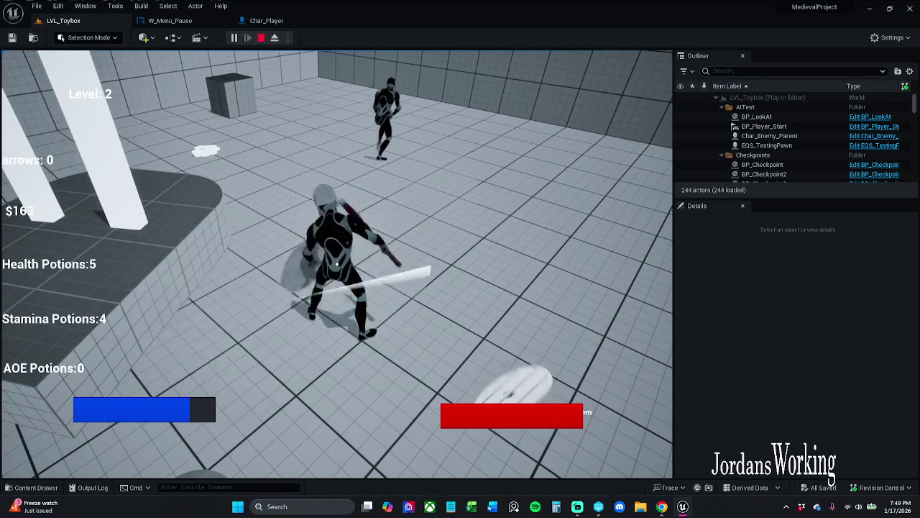
key(i)
click(133, 413)
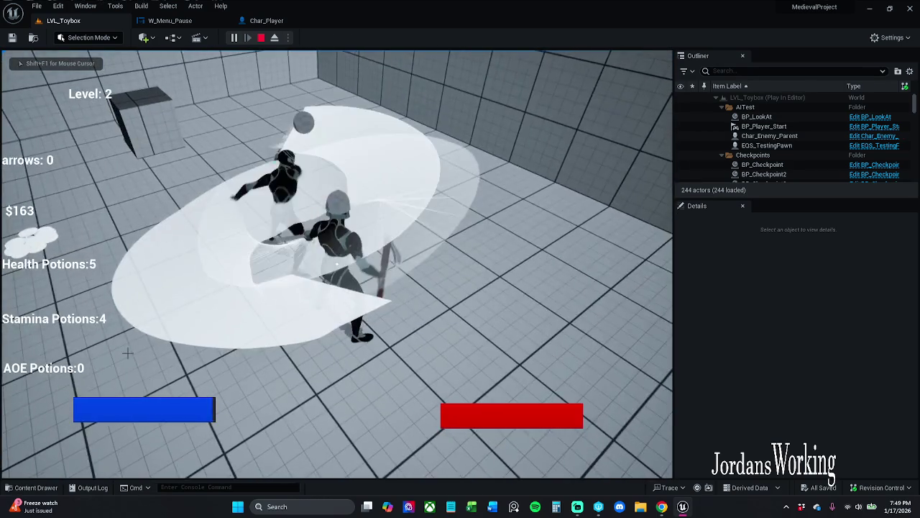
key(Escape)
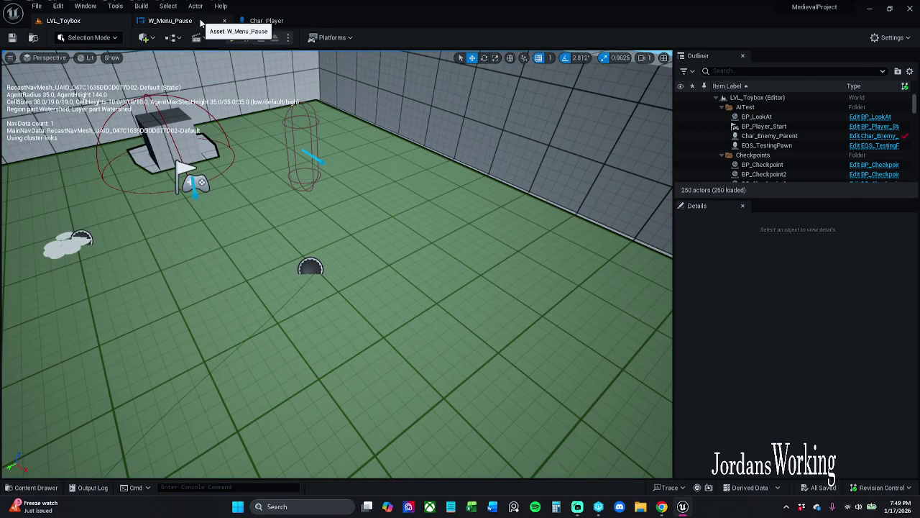
Step: In W_Menu_Pause's Button Graph, select and rearrange the settings button nodes
click(172, 22)
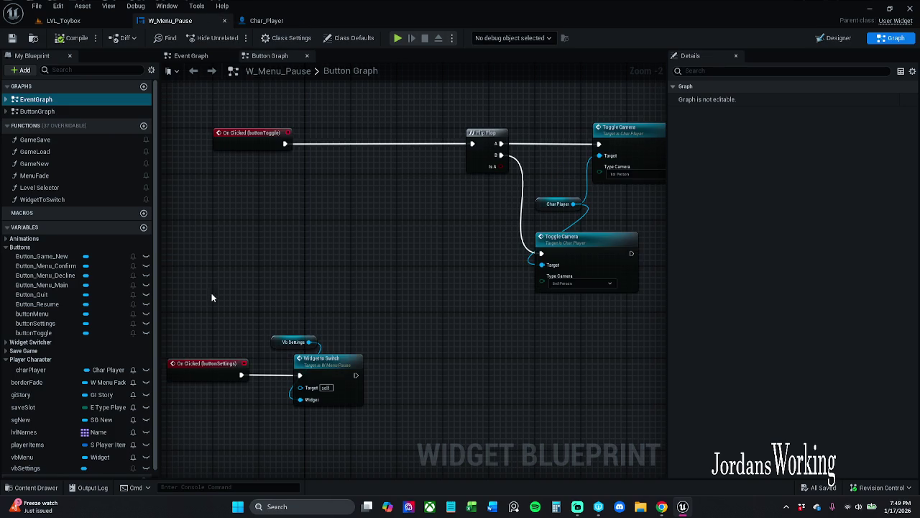
mouse_move(224, 249)
mouse_down()
mouse_move(455, 401)
mouse_move(587, 467)
mouse_up()
mouse_move(285, 240)
mouse_down()
mouse_move(306, 261)
mouse_move(306, 310)
mouse_move(342, 315)
mouse_move(346, 358)
mouse_up()
mouse_move(439, 289)
mouse_down()
mouse_move(427, 275)
mouse_move(443, 249)
mouse_up()
drag(372, 139, 362, 291)
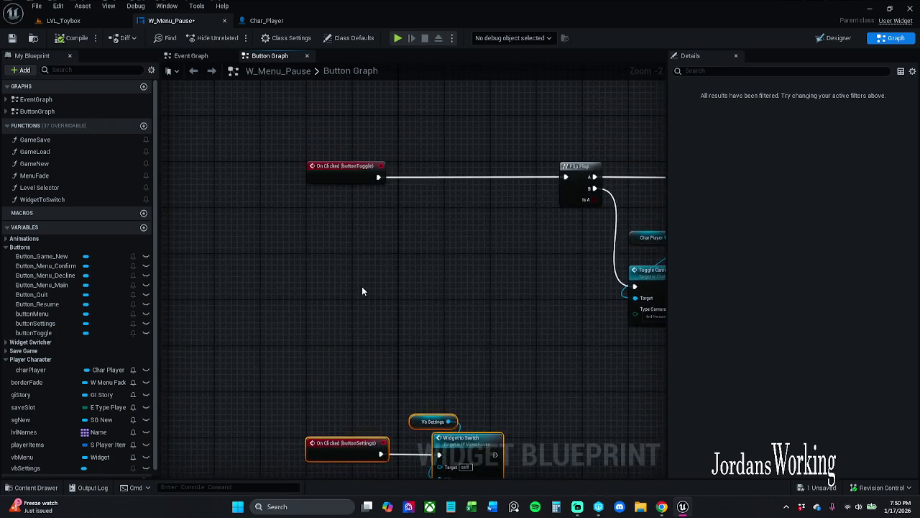
Step: Select the On Clicked nodes, then save and close W_Menu_Pause
scroll(362, 291, down, 2)
drag(313, 182, 437, 431)
click(307, 242)
click(12, 37)
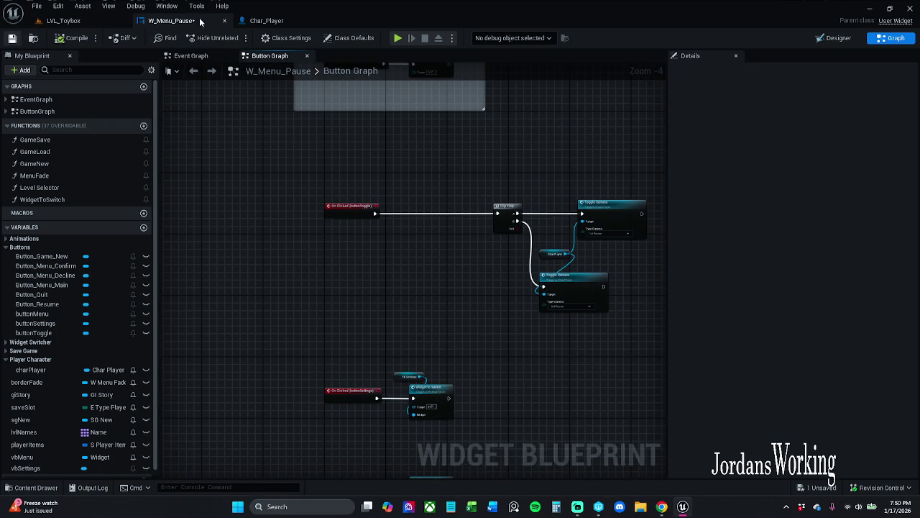
click(225, 20)
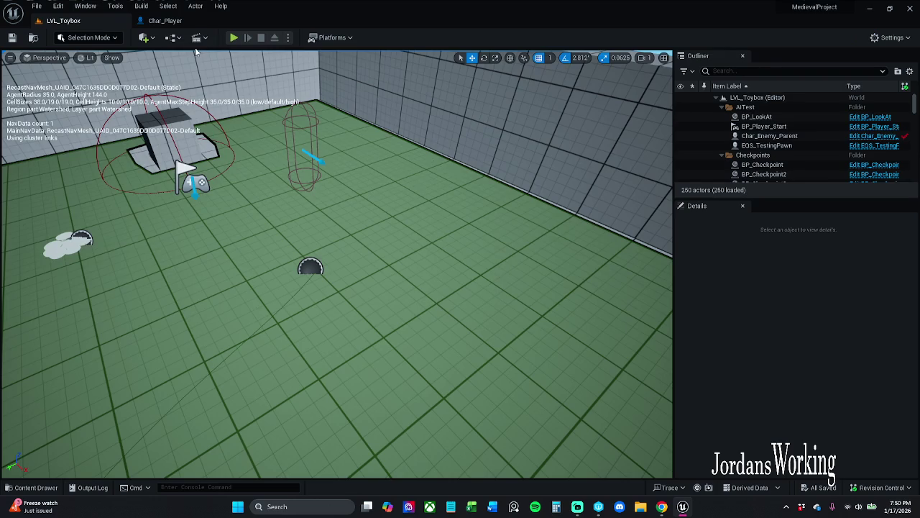
Step: In Char_Player's Event Graph, wrap the P key, Flip Flop and Toggle Camera nodes in a comment
click(178, 21)
click(373, 56)
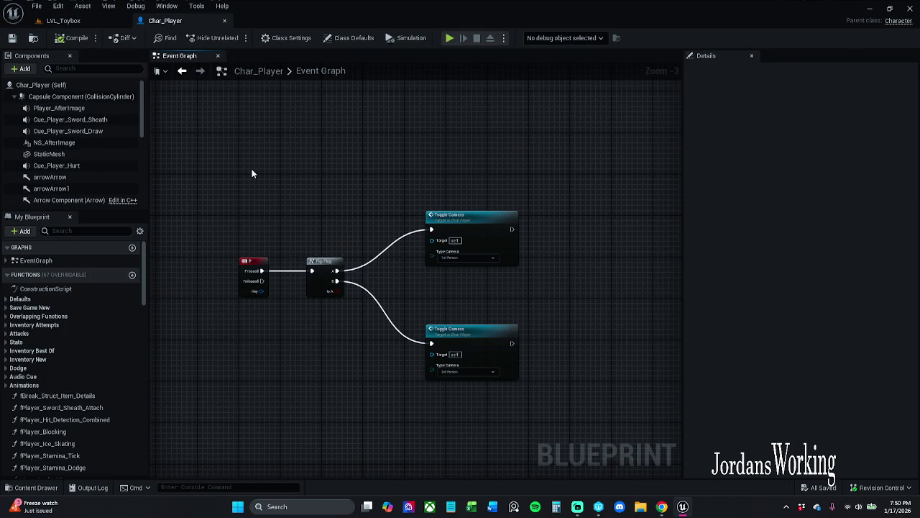
scroll(256, 167, down, 2)
drag(272, 158, 417, 272)
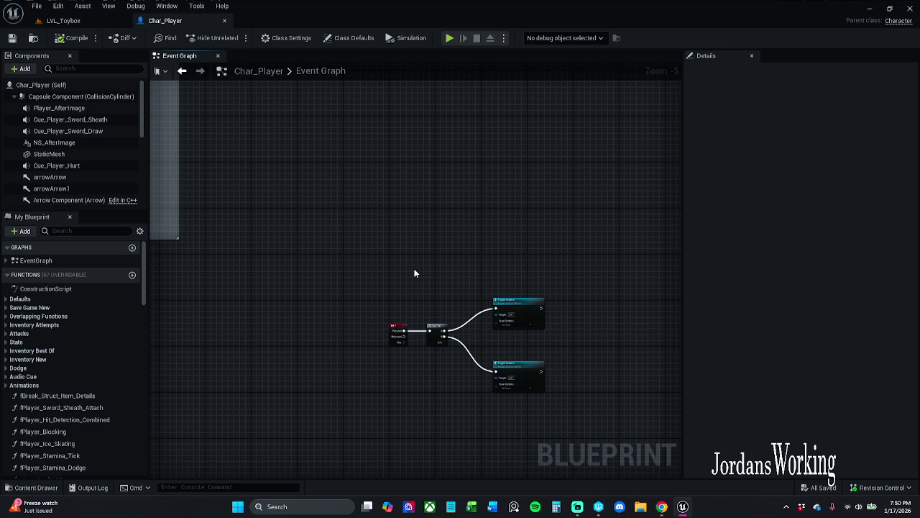
scroll(555, 261, up, 3)
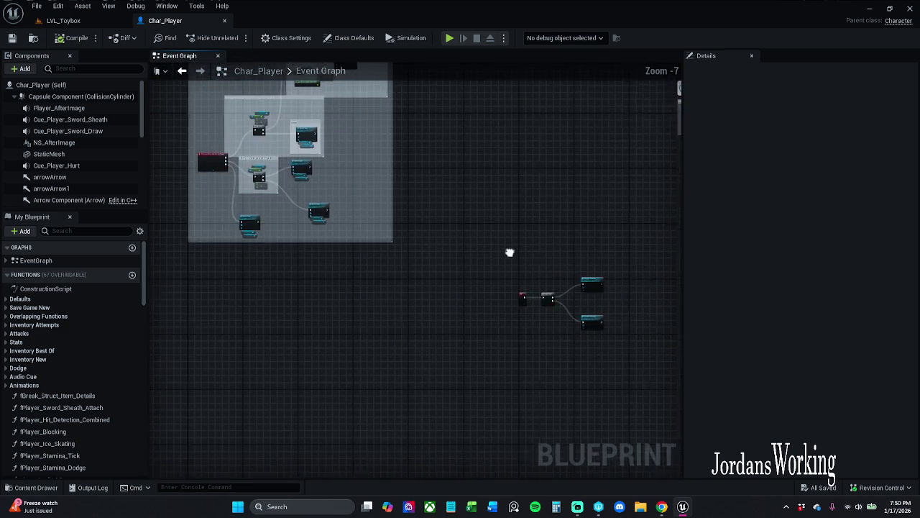
mouse_move(261, 180)
mouse_down()
mouse_move(612, 442)
mouse_move(655, 394)
mouse_up()
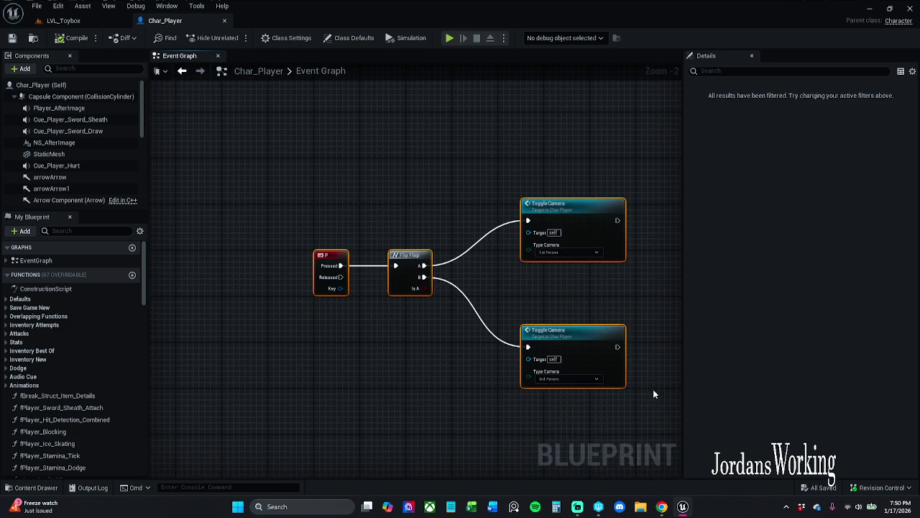
key(c)
text(Toggle switch)
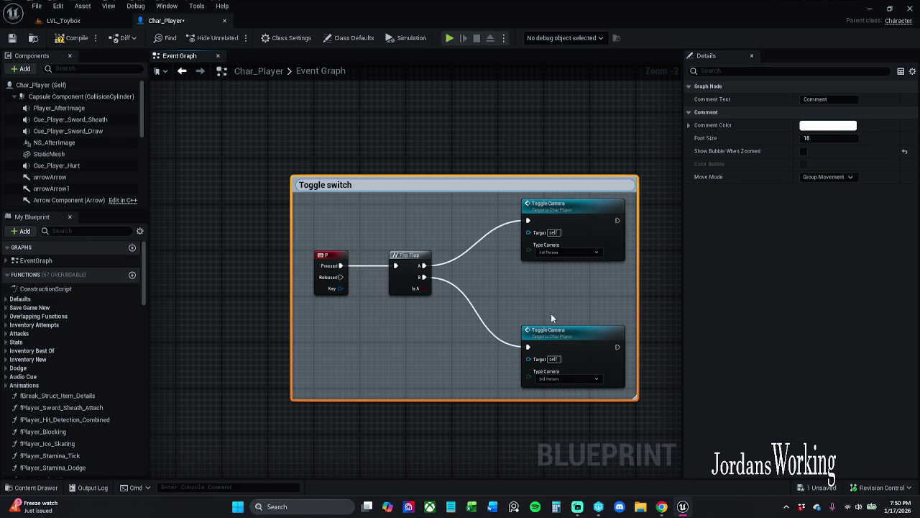
Step: Retitle the comment to 'Toggle Camera switch view'
click(328, 184)
text(Camera)
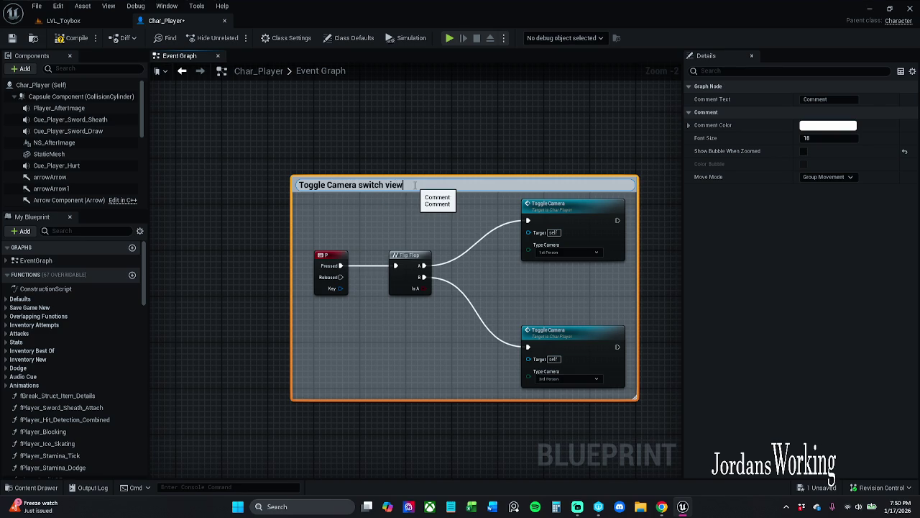
key(Return)
Step: Enable Show Bubble When Zoomed and set the comment colour to dark grey (V 0.123)
click(804, 151)
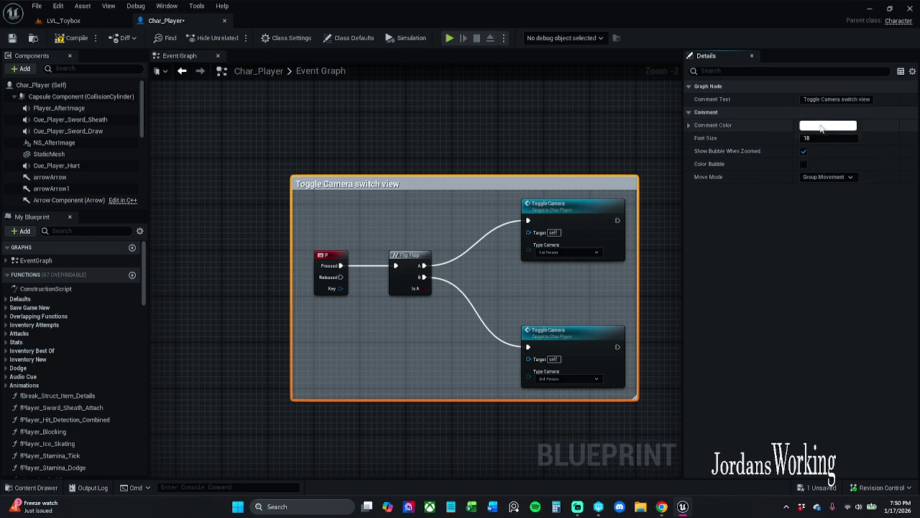
click(821, 127)
click(750, 305)
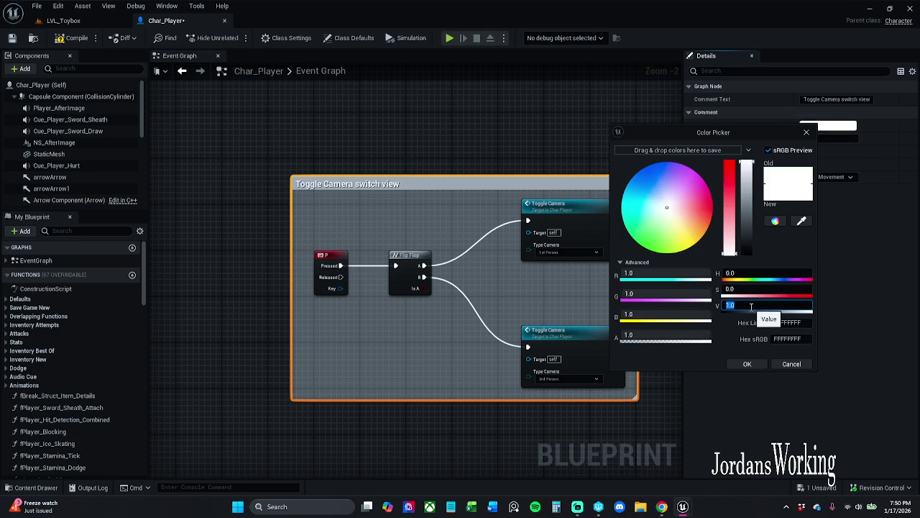
key(Return)
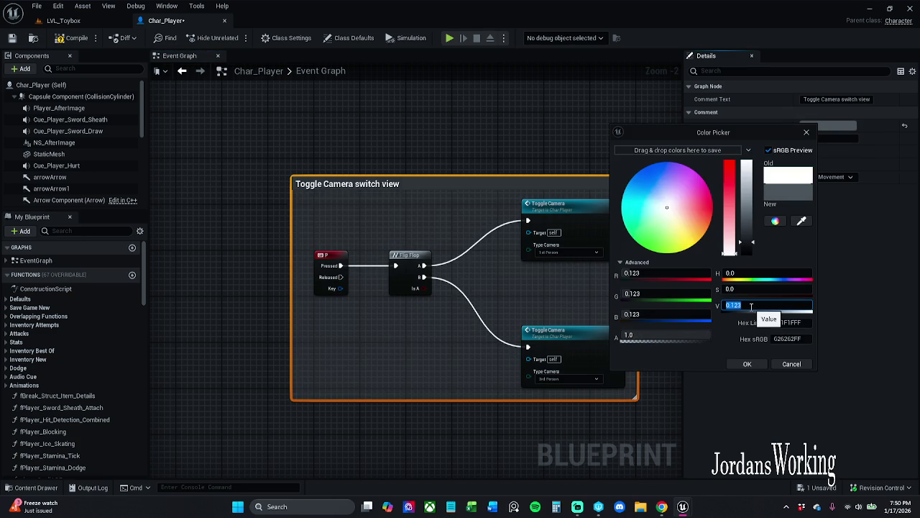
click(747, 363)
scroll(536, 161, down, 9)
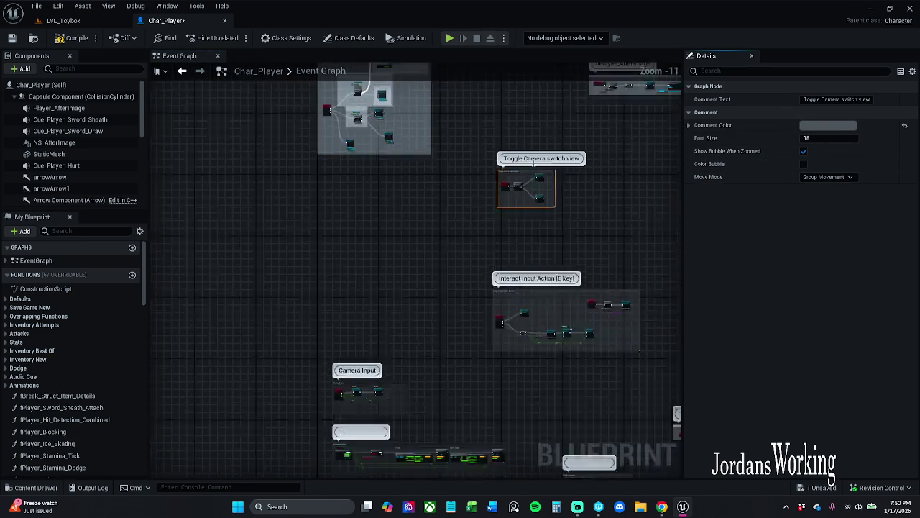
Step: Pan across the Event Graph comments, browse the Debug and Window menus, and open Find Results
scroll(535, 162, down, 1)
mouse_move(470, 141)
mouse_down()
mouse_move(455, 220)
mouse_move(376, 267)
mouse_up()
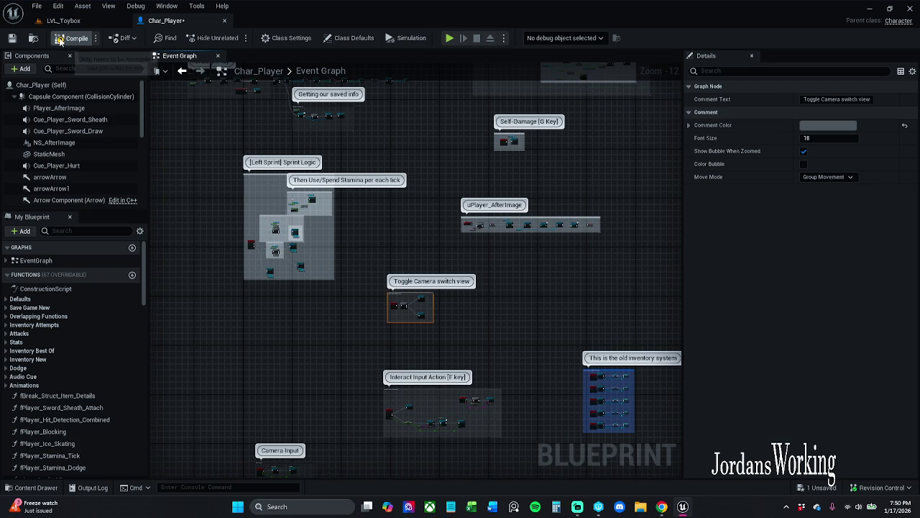
drag(460, 276, 414, 263)
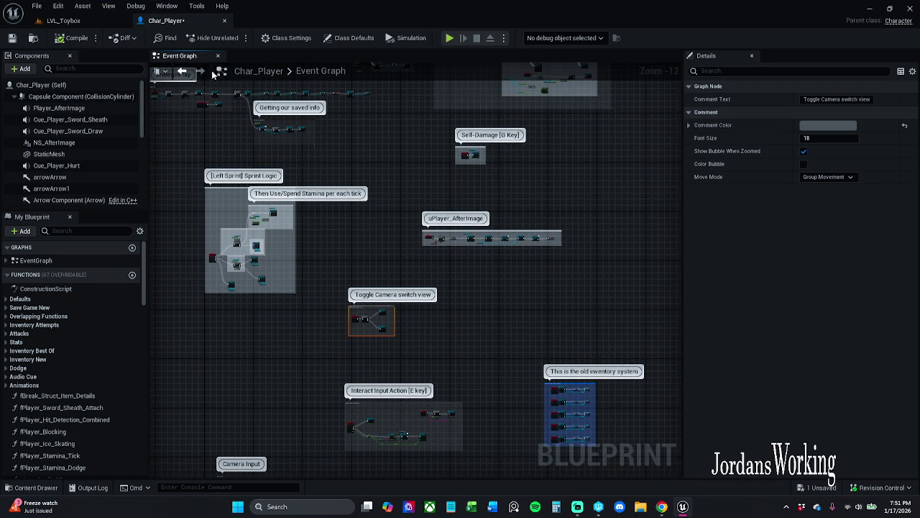
click(136, 6)
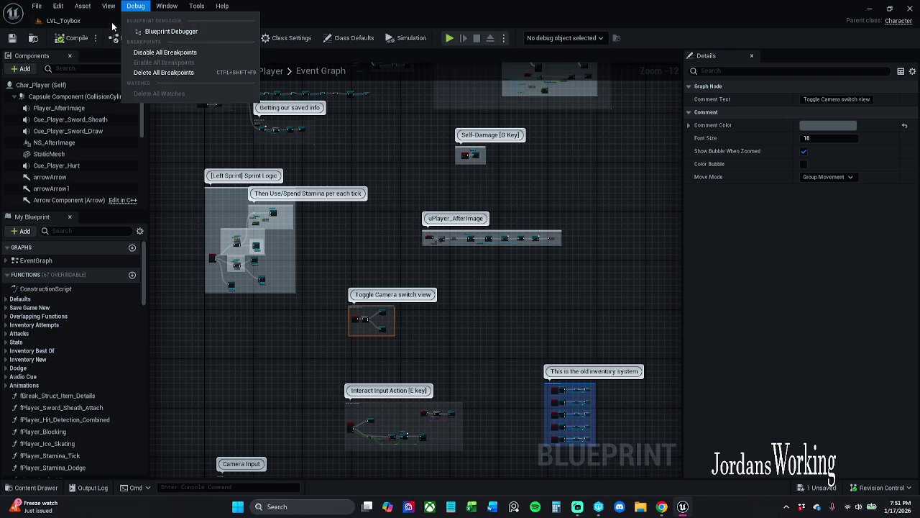
click(136, 6)
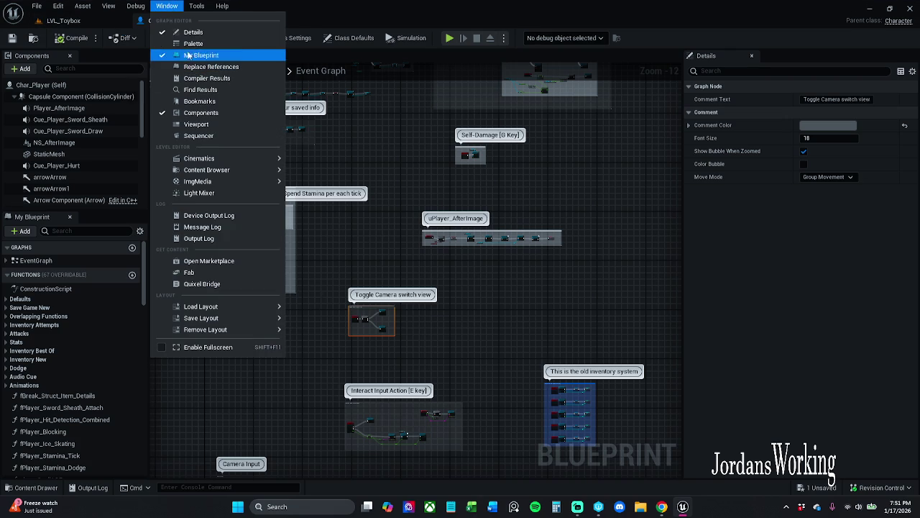
click(221, 89)
Step: Search Find Results for 'Toggle' and delete the [J Keyboard]Toggle Camera comment block and nodes
click(218, 404)
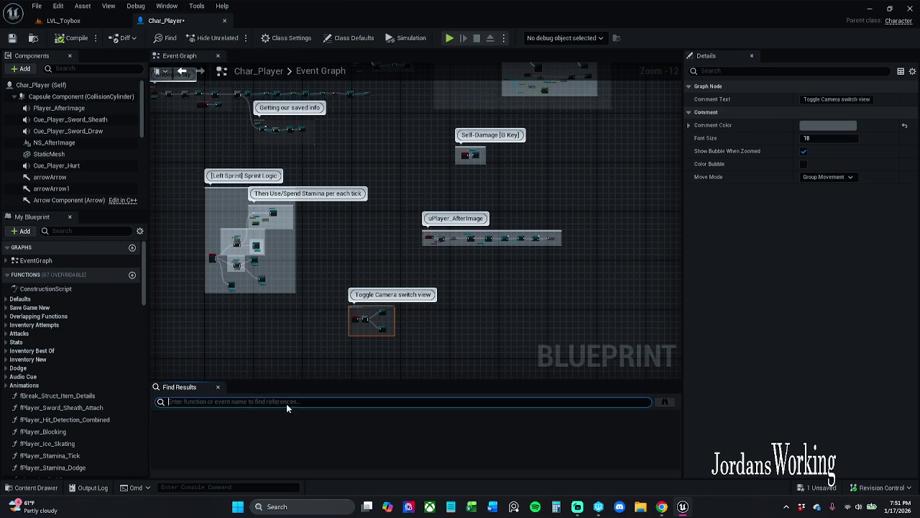
text(Togg)
text(le)
key(Return)
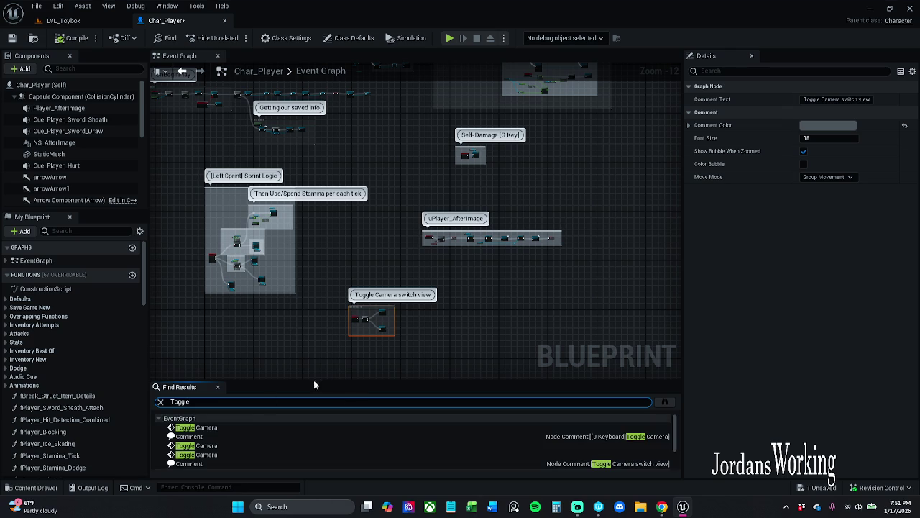
click(225, 428)
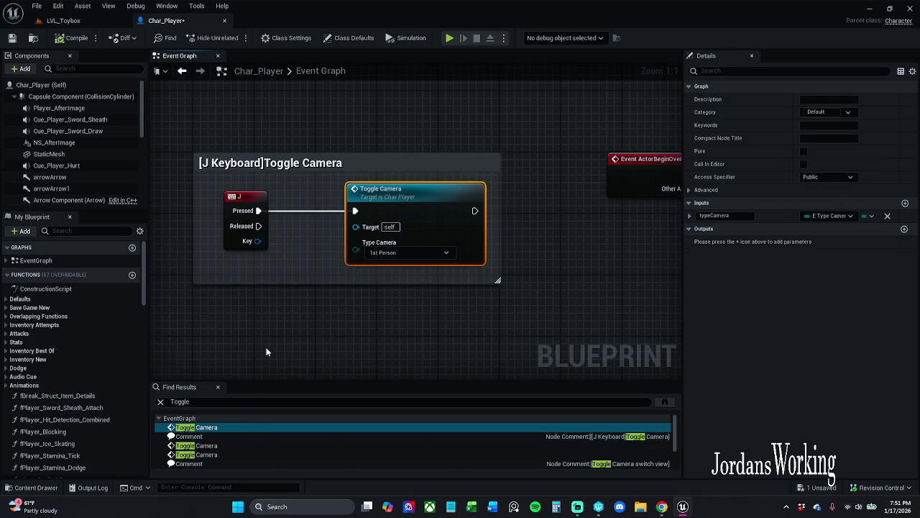
scroll(297, 324, down, 2)
drag(238, 324, 519, 166)
key(Delete)
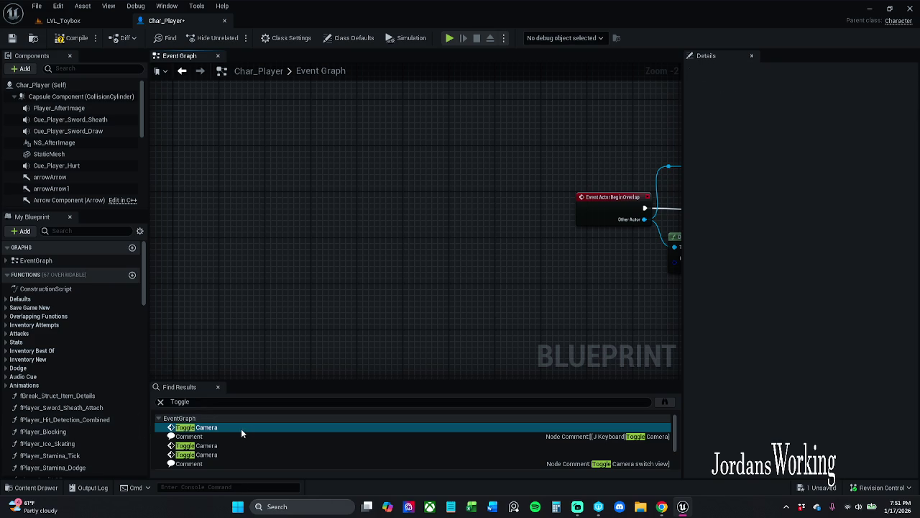
Step: Jump through the remaining Toggle Camera matches, including the switch view comment
click(229, 445)
click(236, 455)
scroll(224, 429, down, 1)
click(217, 434)
scroll(256, 435, up, 1)
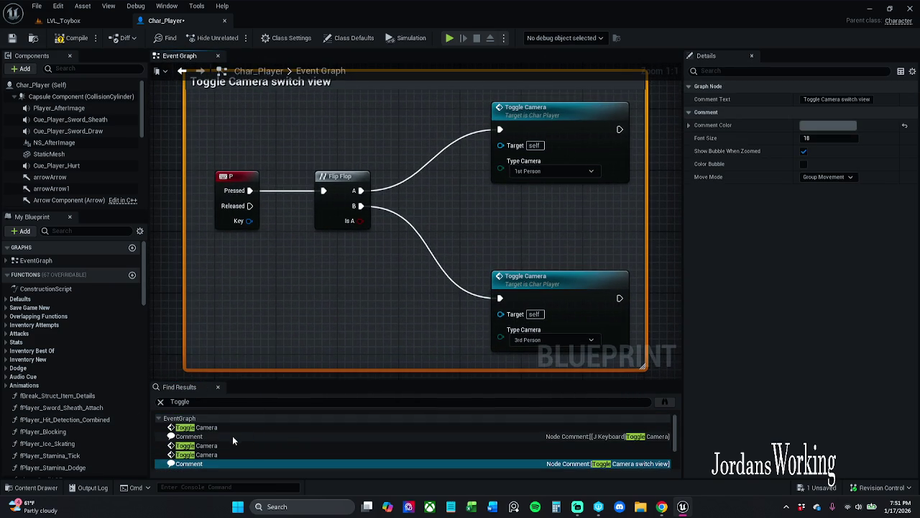
click(232, 436)
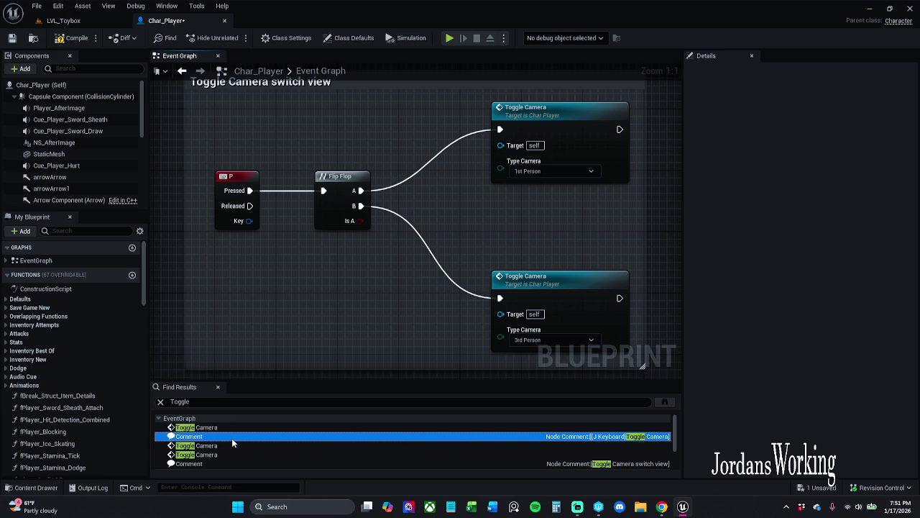
scroll(226, 443, down, 2)
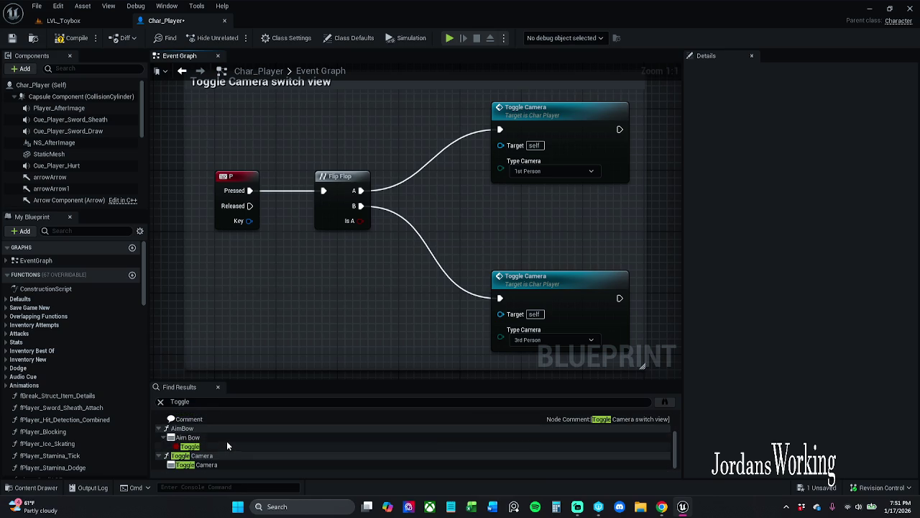
scroll(227, 451, up, 1)
scroll(227, 454, down, 1)
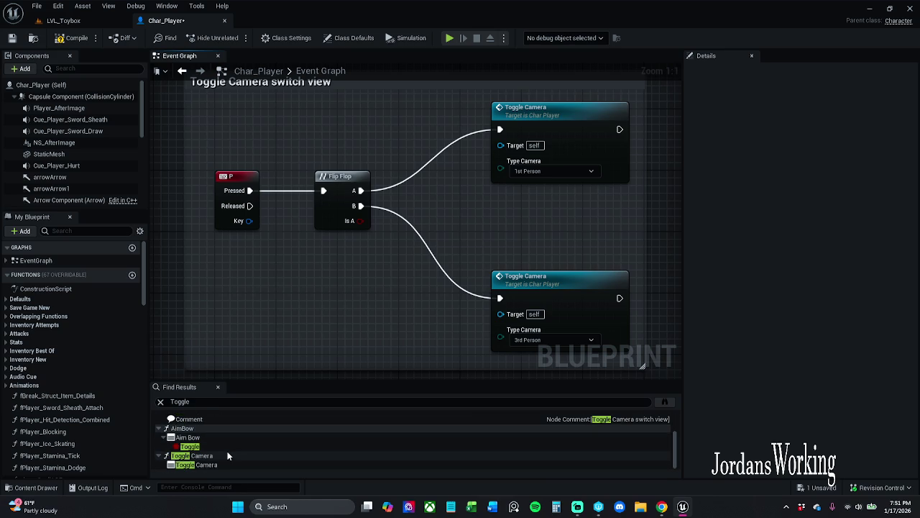
Step: Visit the Toggle Camera function graph and Event Graph node, then search 'Toggle' across all blueprints
double_click(223, 463)
scroll(267, 447, up, 2)
double_click(261, 428)
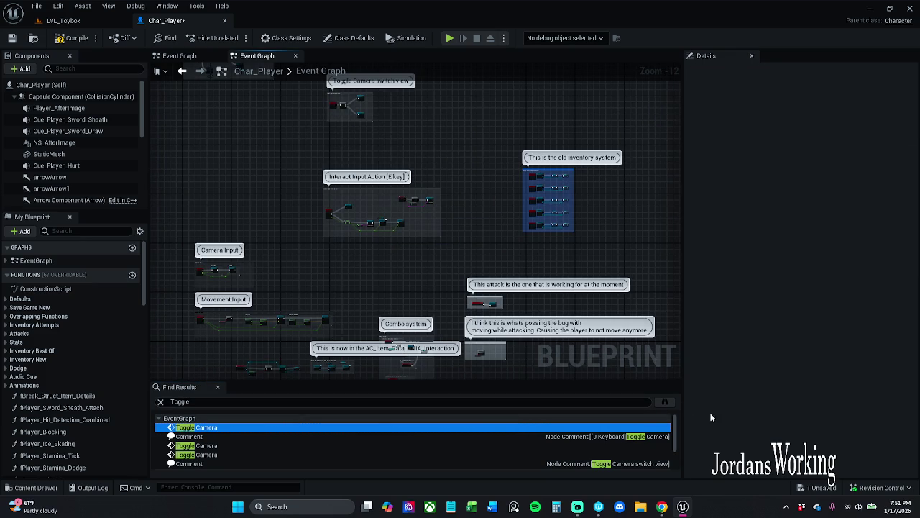
click(778, 316)
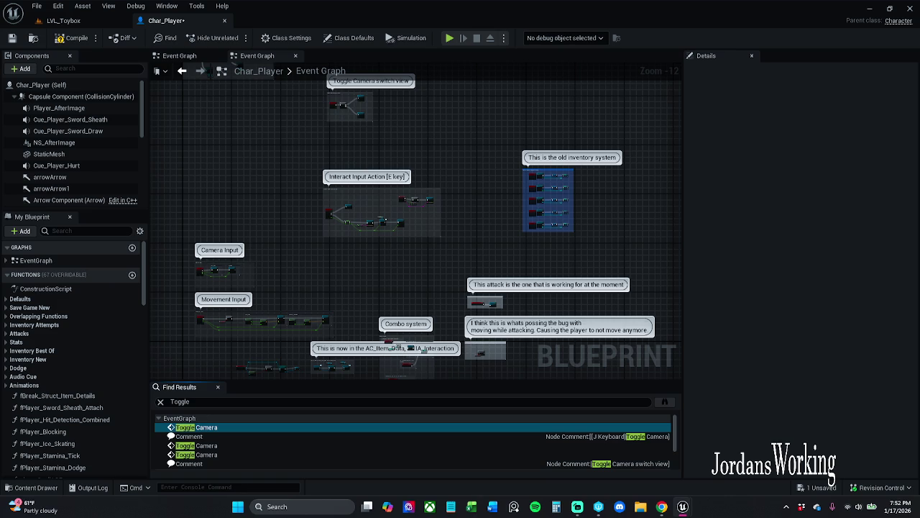
click(664, 401)
Step: Close the all-blueprints search window and the graph search results, leaving the Event Graph in view
drag(565, 160, 507, 74)
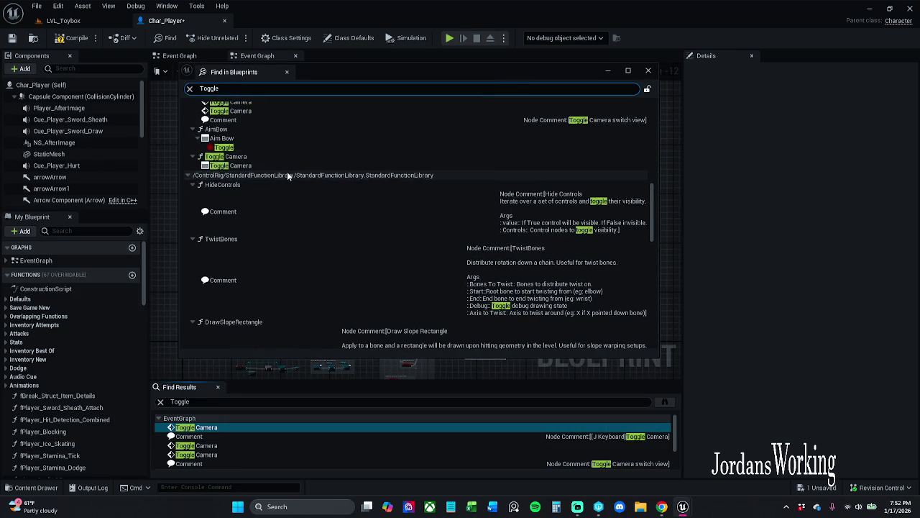
scroll(287, 172, up, 5)
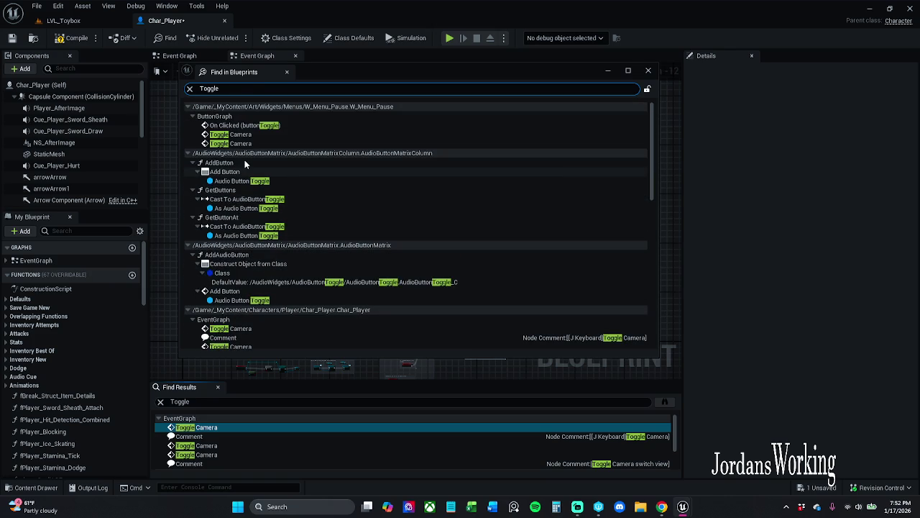
click(650, 71)
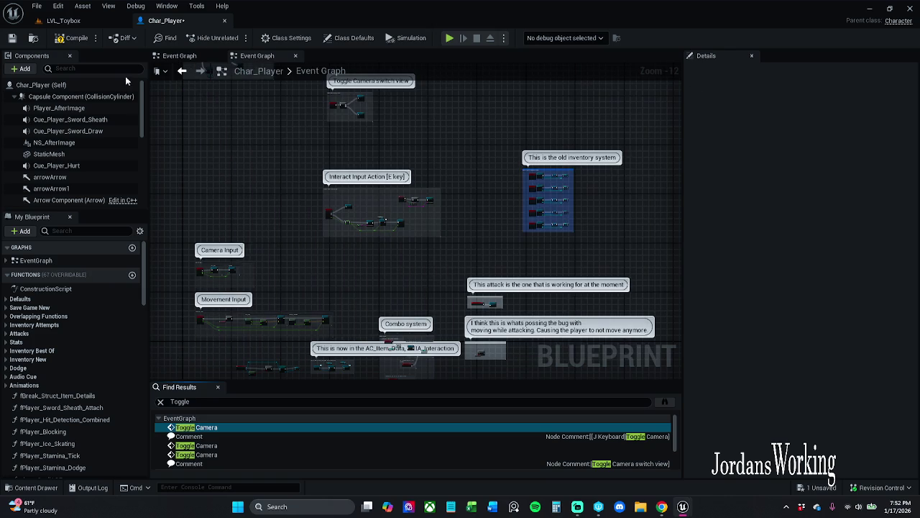
click(218, 387)
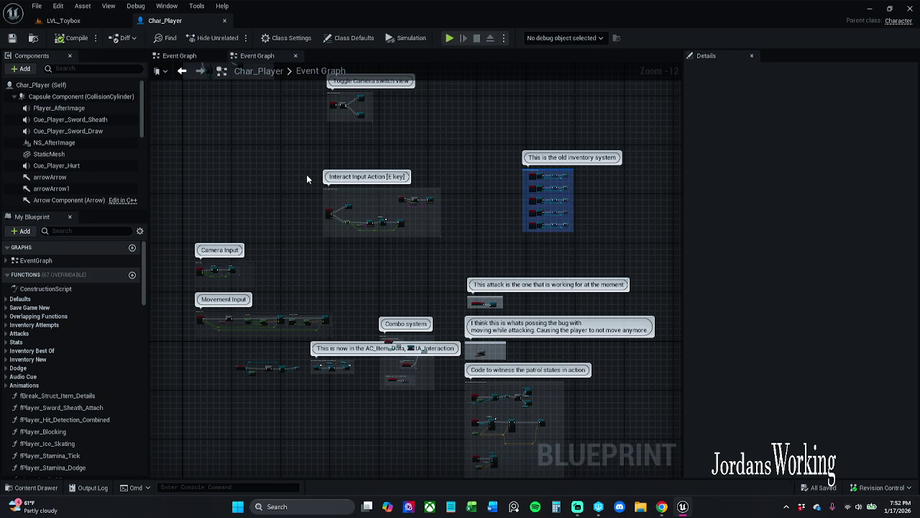
mouse_move(306, 174)
mouse_down()
mouse_move(303, 270)
mouse_move(335, 376)
mouse_move(328, 441)
mouse_move(361, 504)
mouse_up()
mouse_move(422, 321)
mouse_down()
mouse_move(384, 352)
mouse_move(377, 390)
mouse_move(378, 375)
mouse_up()
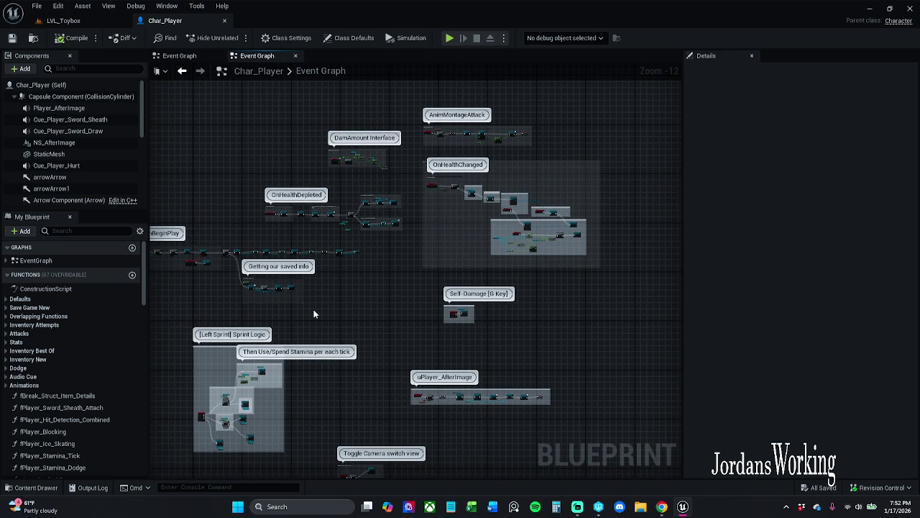
mouse_move(311, 307)
mouse_down()
mouse_move(363, 332)
mouse_move(367, 163)
mouse_up()
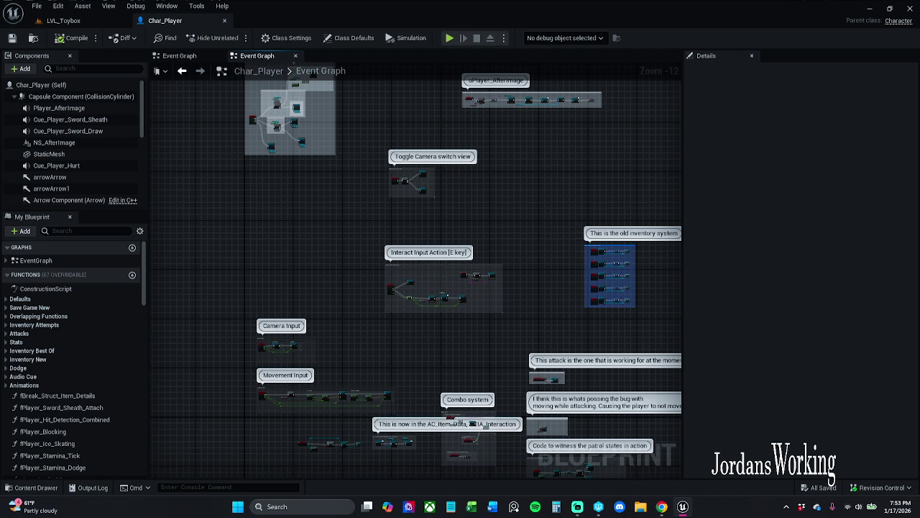
click(577, 506)
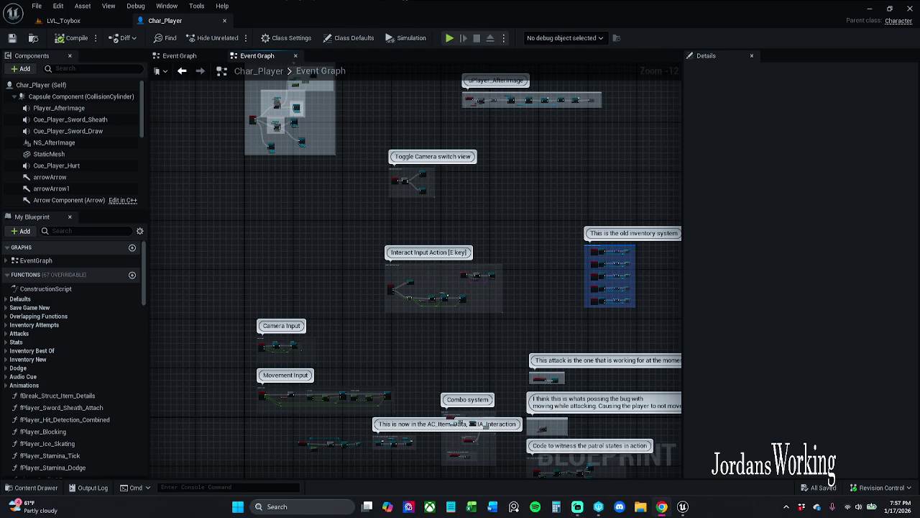
Step: Pan the Event Graph to bring the OnBeginPlay and sprint logic groups into view
mouse_move(314, 210)
mouse_down()
mouse_move(318, 243)
mouse_move(302, 248)
mouse_move(345, 330)
mouse_up()
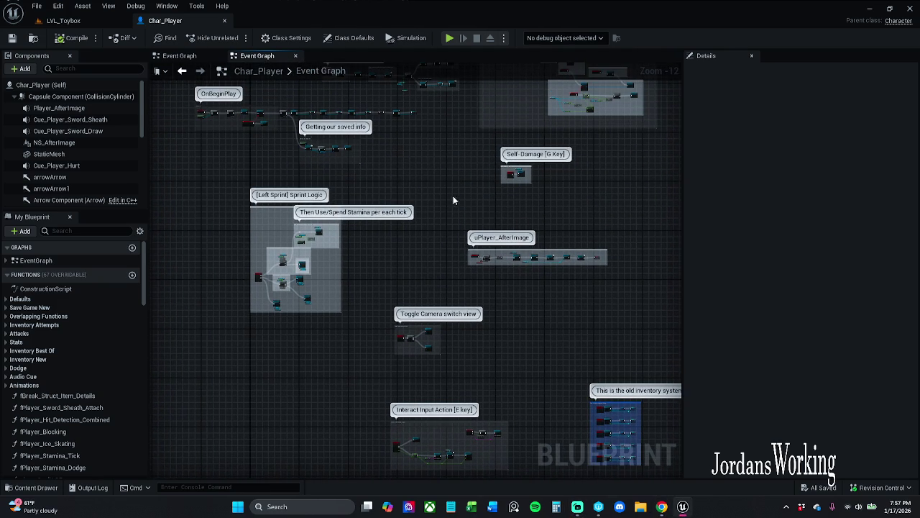
scroll(492, 253, up, 5)
scroll(491, 255, up, 5)
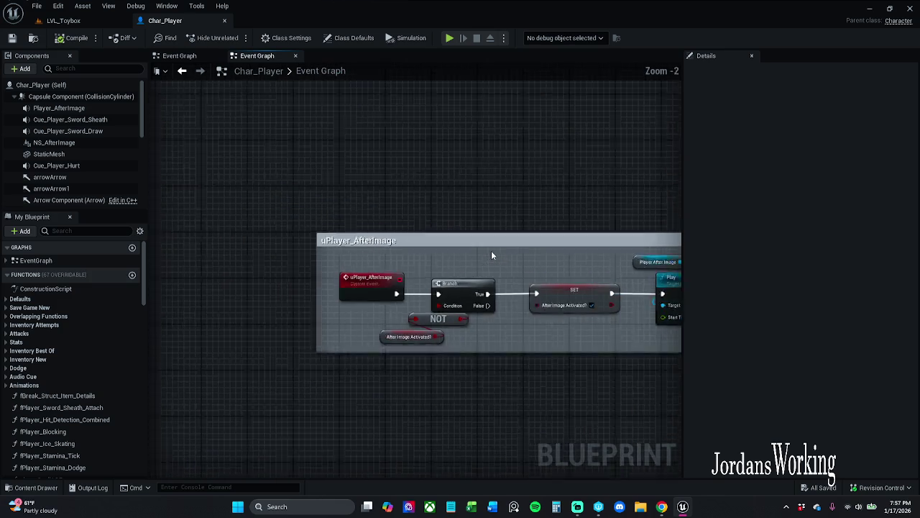
scroll(491, 251, down, 5)
scroll(510, 203, down, 5)
mouse_move(524, 163)
mouse_down()
mouse_move(509, 168)
mouse_move(497, 295)
mouse_move(488, 297)
mouse_up()
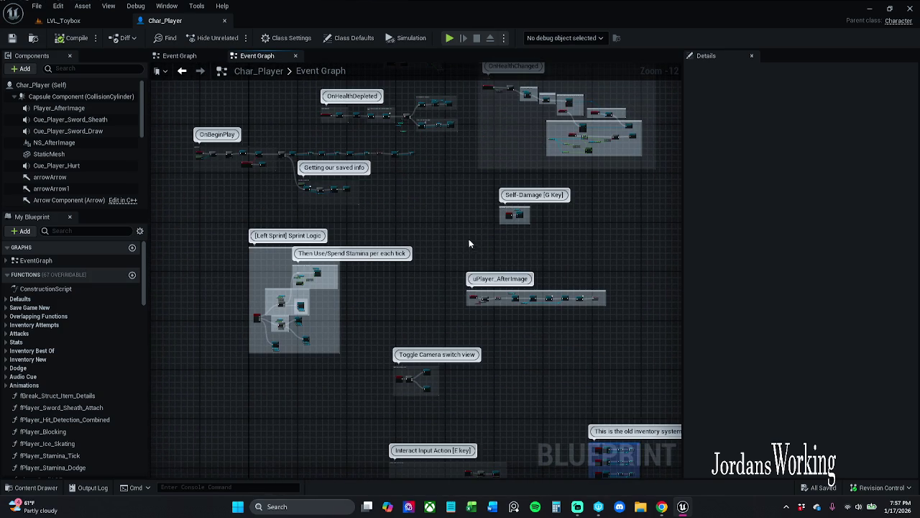
scroll(489, 227, up, 5)
mouse_move(505, 220)
mouse_down()
mouse_move(399, 230)
mouse_move(318, 254)
mouse_move(418, 227)
mouse_up()
scroll(414, 211, up, 7)
scroll(315, 257, down, 8)
scroll(418, 227, down, 4)
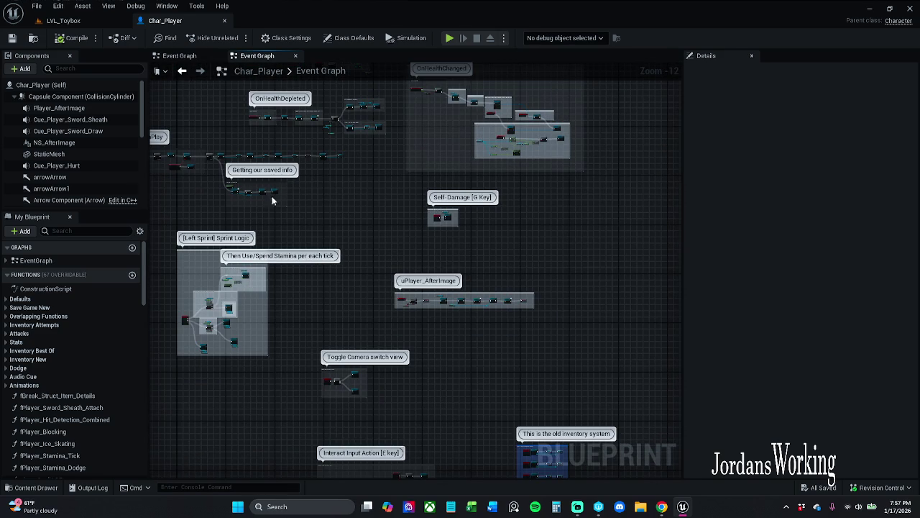
scroll(446, 230, up, 10)
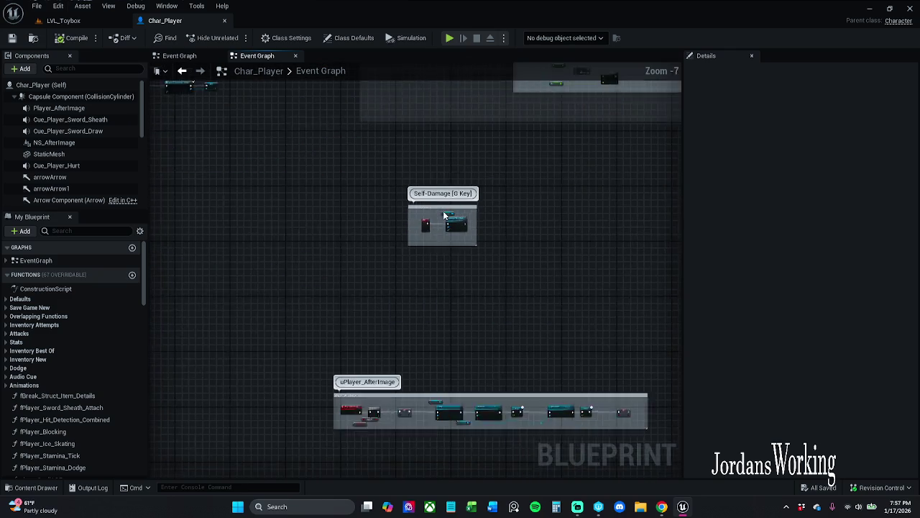
scroll(410, 259, down, 1)
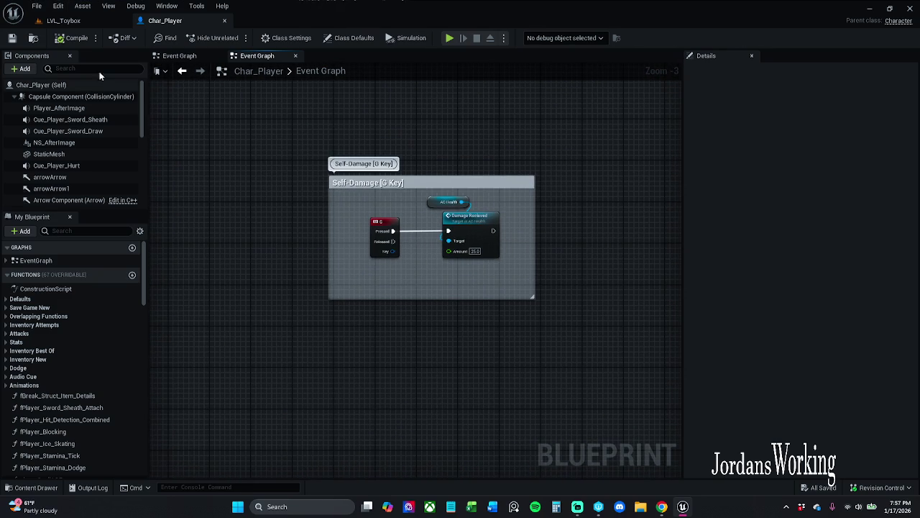
mouse_move(338, 321)
mouse_down()
mouse_move(549, 207)
mouse_move(624, 125)
mouse_up()
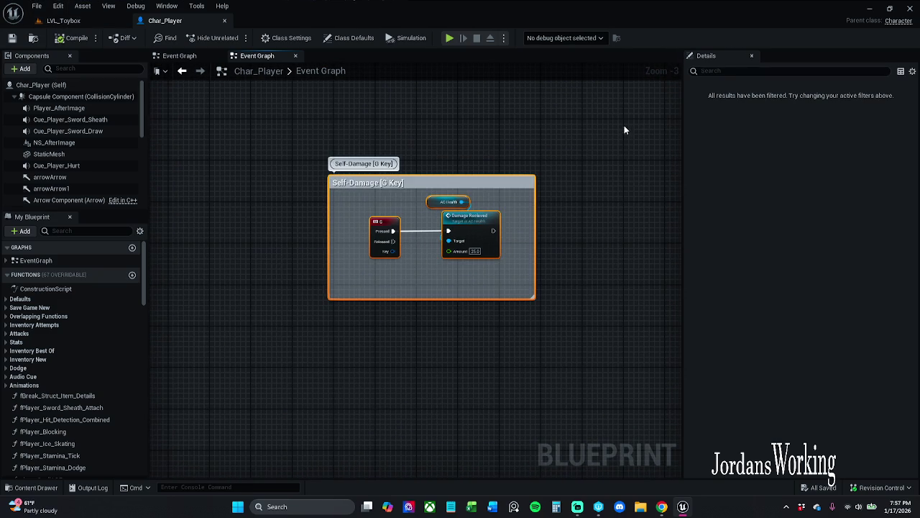
click(524, 134)
scroll(525, 134, down, 9)
mouse_move(403, 174)
mouse_down()
mouse_move(432, 172)
mouse_move(415, 207)
mouse_up()
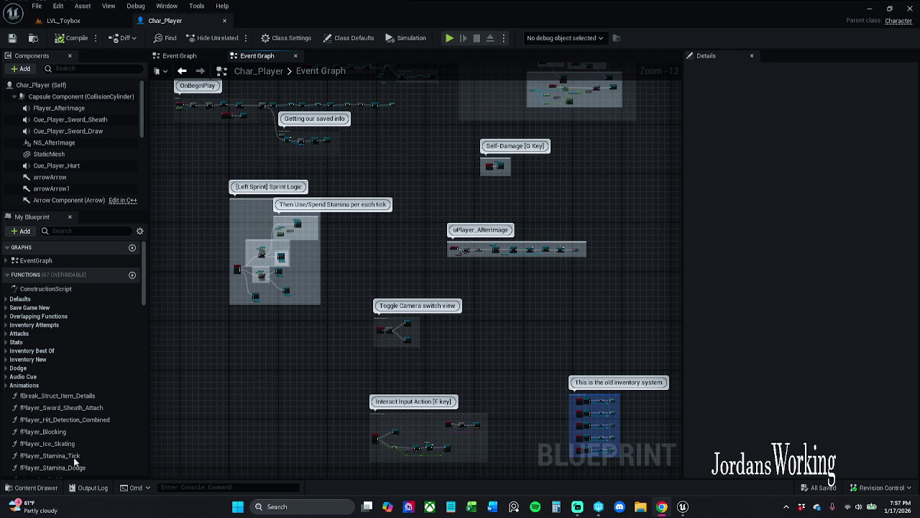
Step: Open the Content Drawer and browse into Art > Animations > AnimationSequences
click(32, 487)
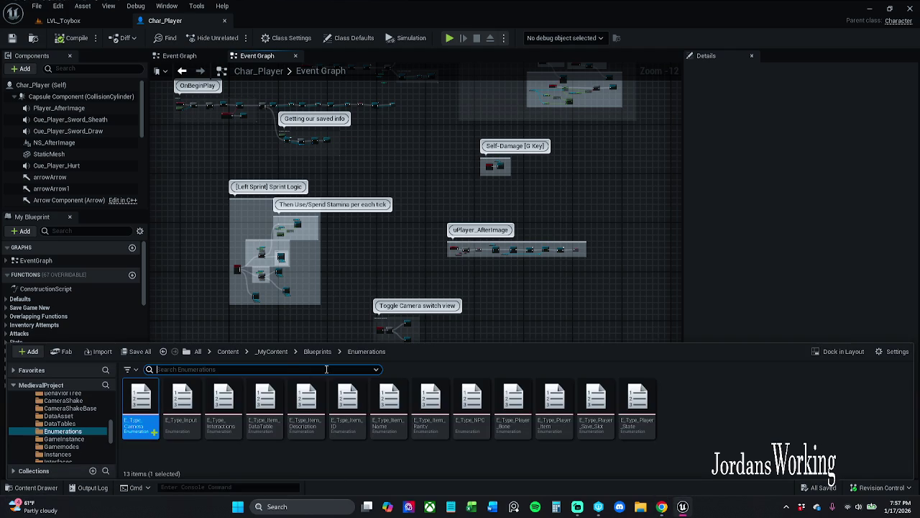
click(272, 350)
double_click(180, 403)
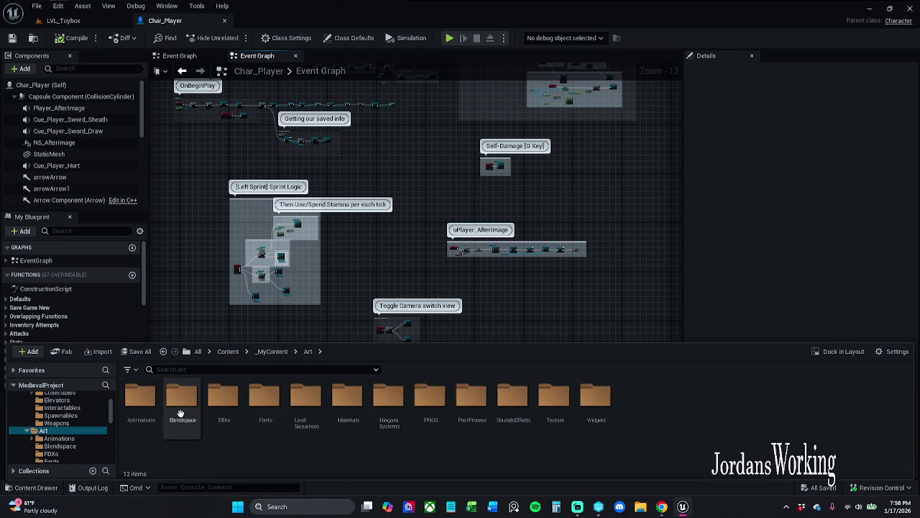
double_click(141, 403)
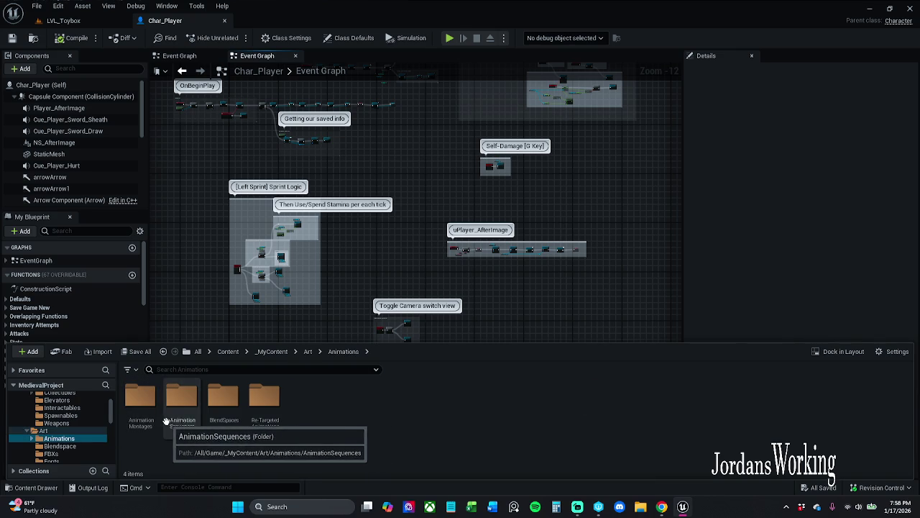
double_click(166, 421)
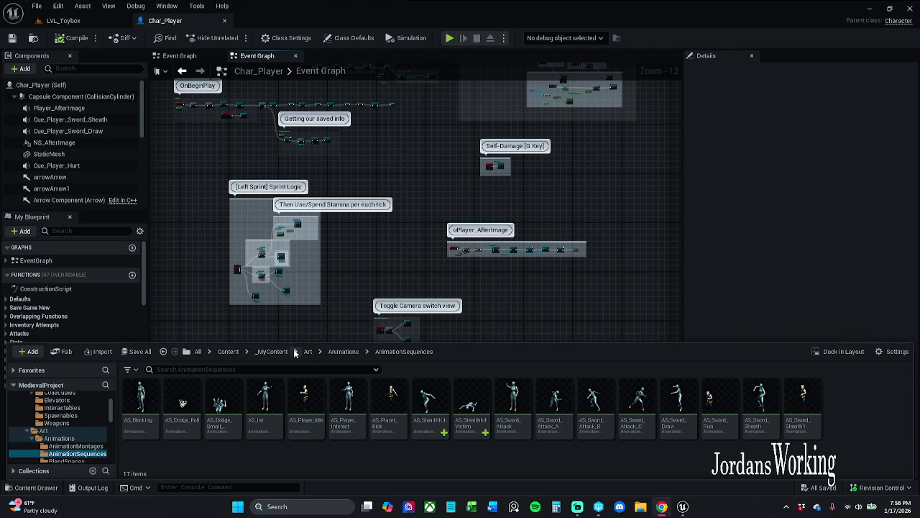
Step: Return to _MyContent and open the Characters > Enemy folder
click(278, 352)
double_click(265, 397)
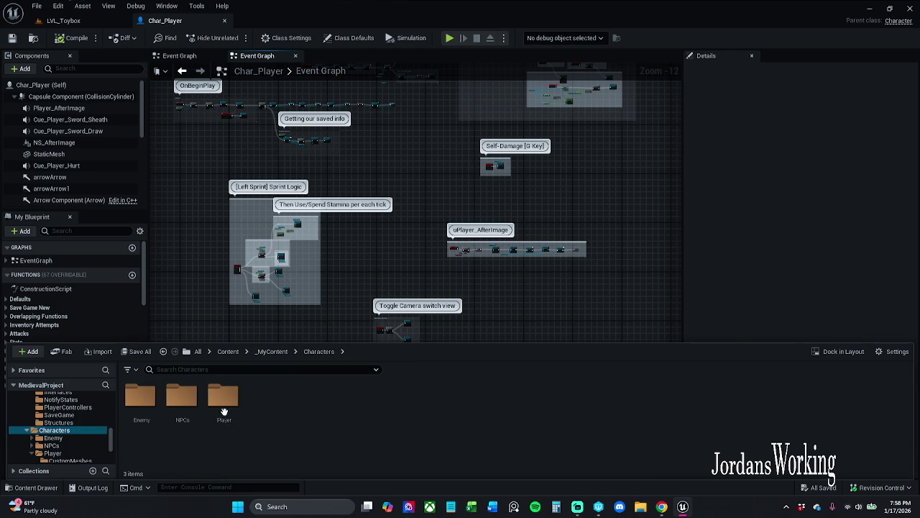
double_click(144, 418)
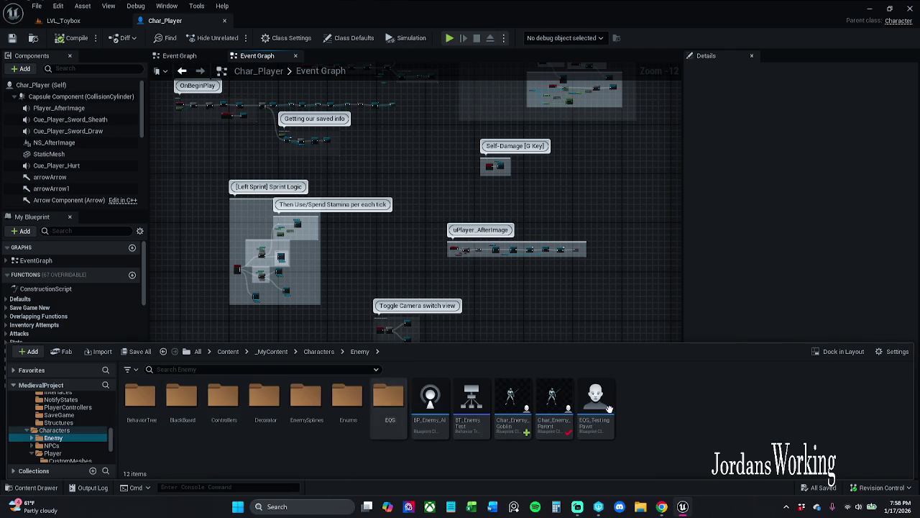
Step: Open the Char_Enemy_Parent blueprint alongside Char_Player
double_click(556, 409)
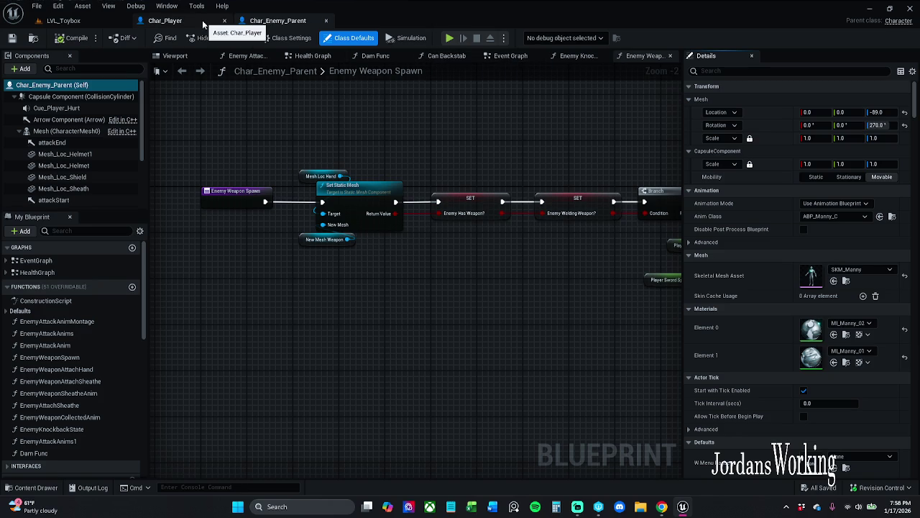
click(165, 20)
click(284, 20)
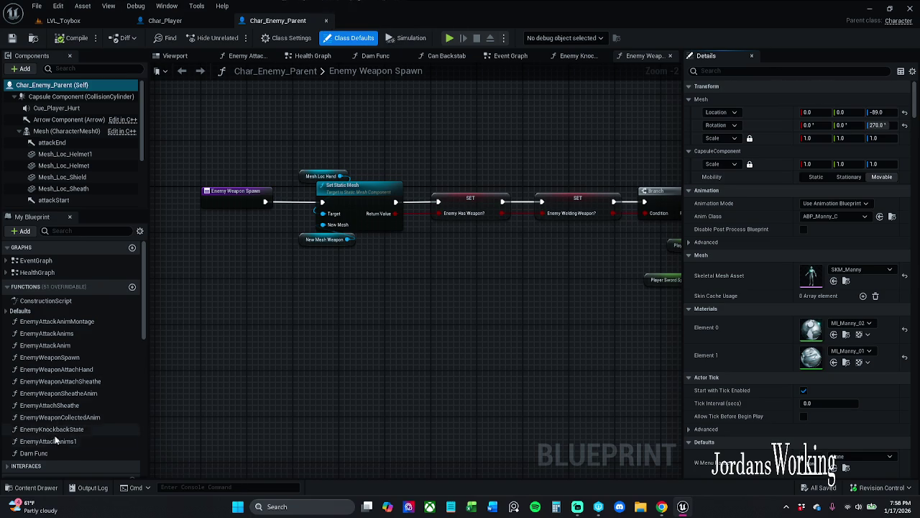
Step: Expand the Interfaces list in My Blueprint and open the Can Backstab function graph
scroll(53, 431, down, 3)
click(7, 374)
scroll(47, 406, down, 5)
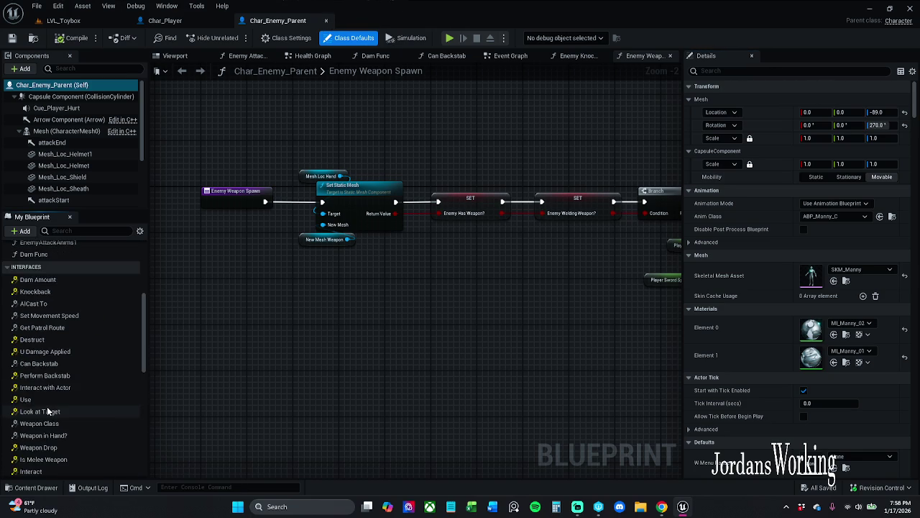
scroll(56, 346, up, 2)
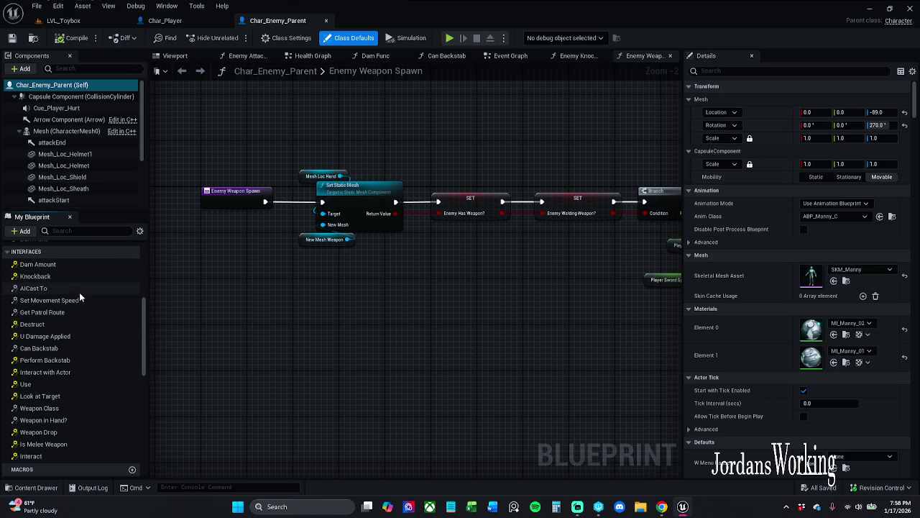
scroll(56, 325, up, 1)
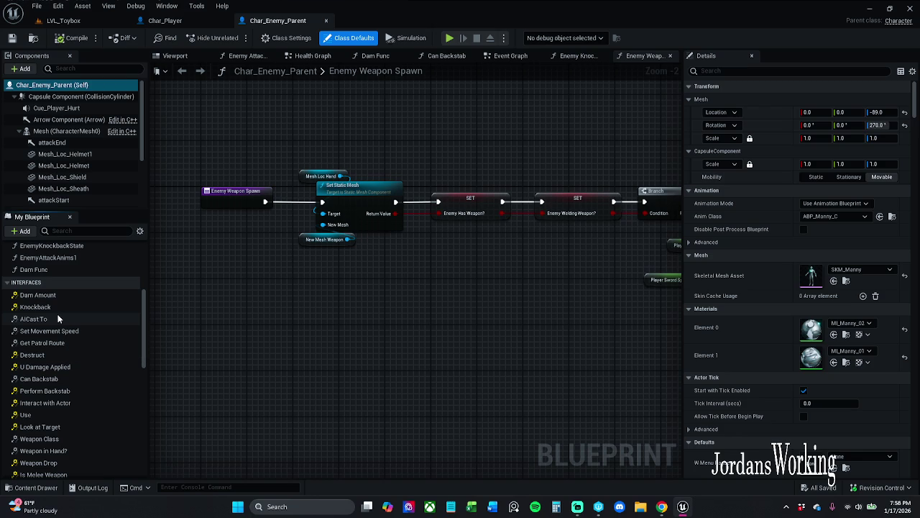
scroll(58, 319, down, 1)
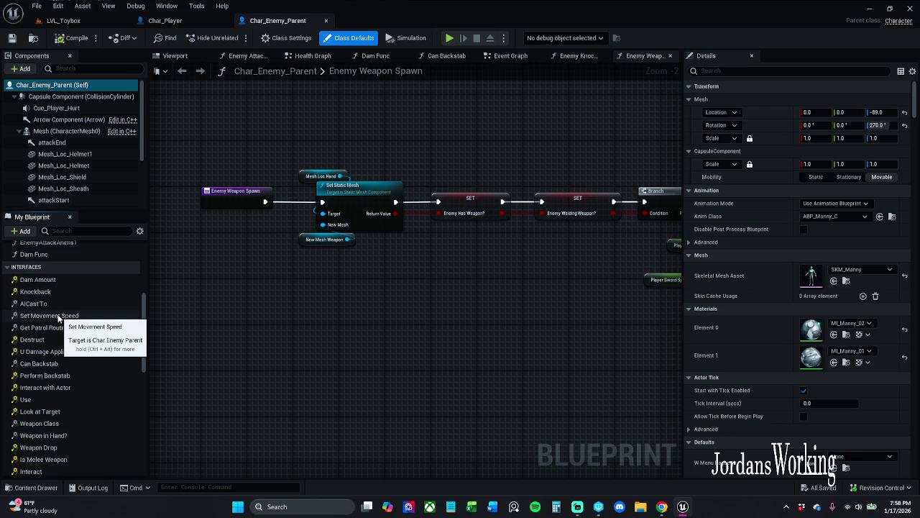
double_click(43, 363)
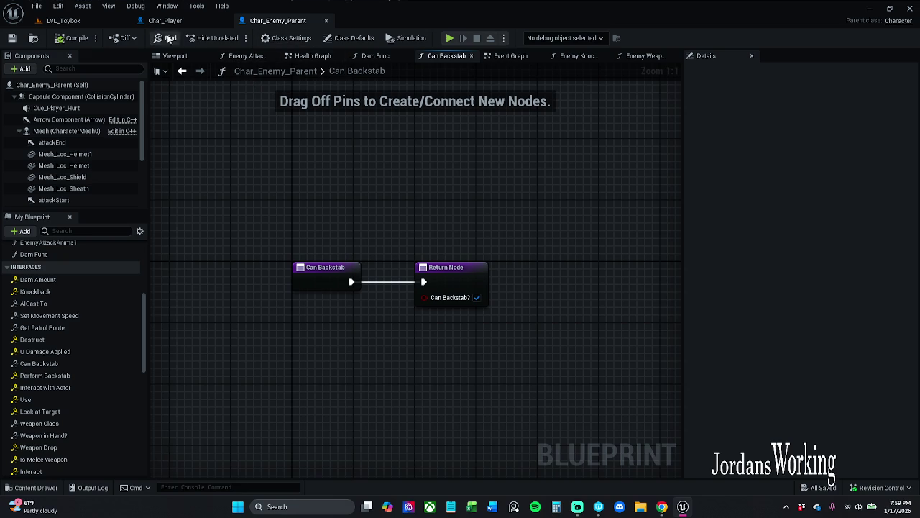
Step: Return to the LVL_Toybox level and open the BT_EnemyTest behavior tree
click(85, 21)
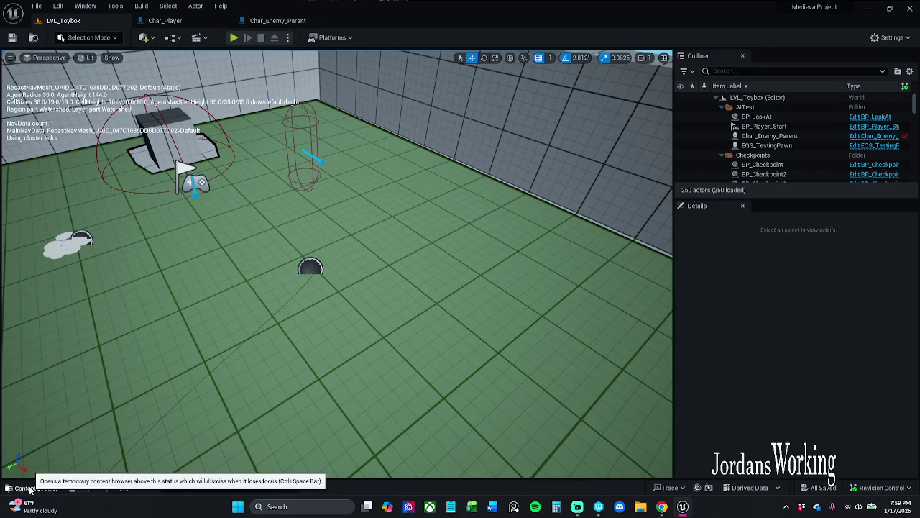
click(31, 488)
double_click(472, 430)
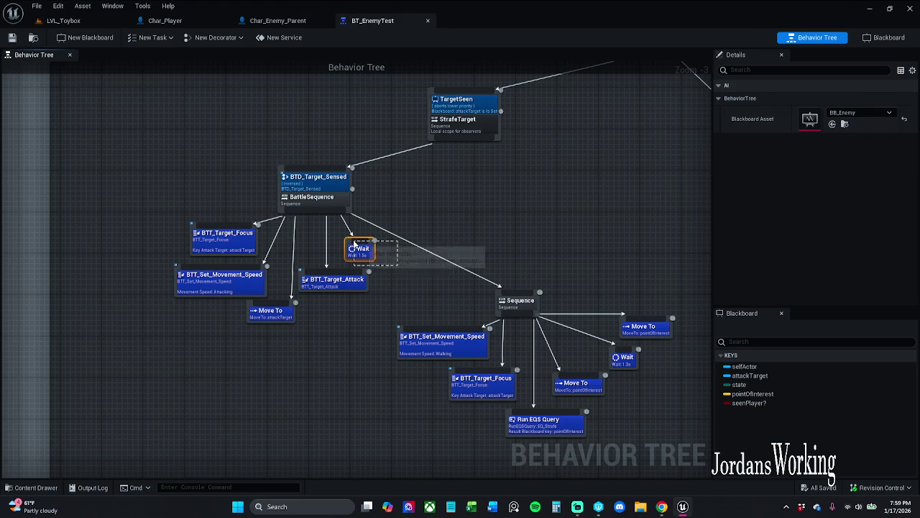
Step: Select the BattleSequence Wait node and enter a new Wait Time in Details
click(356, 248)
click(849, 97)
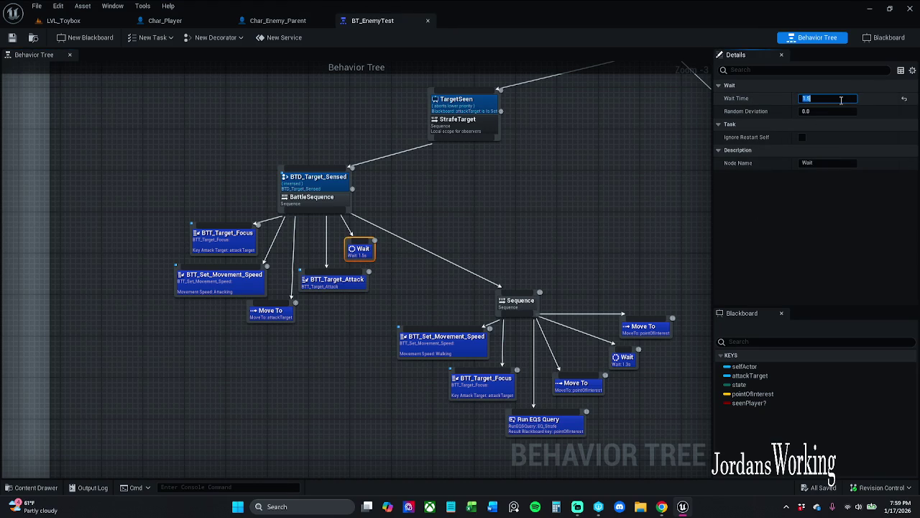
text(50)
key(Return)
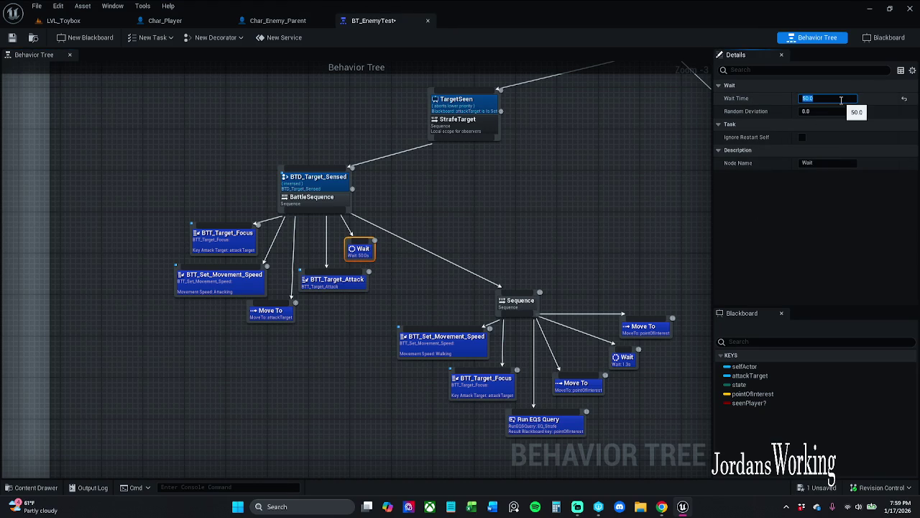
text(5)
key(Return)
drag(608, 195, 566, 201)
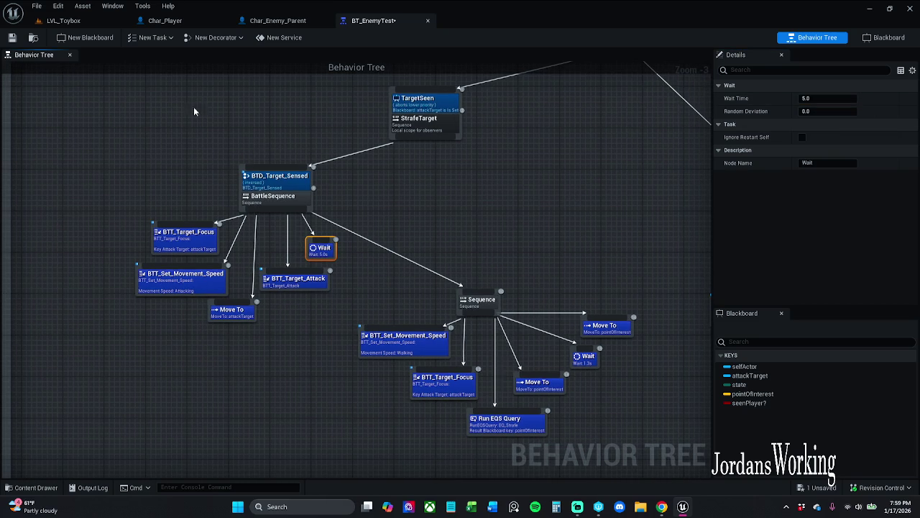
Step: Save BT_EnemyTest, checking the asset out, then set the Wait Time to 1.0
click(12, 38)
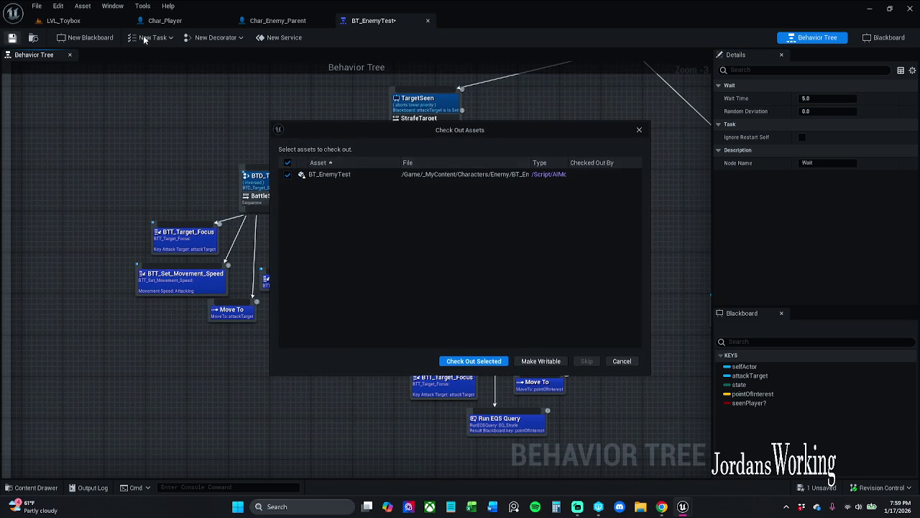
click(486, 364)
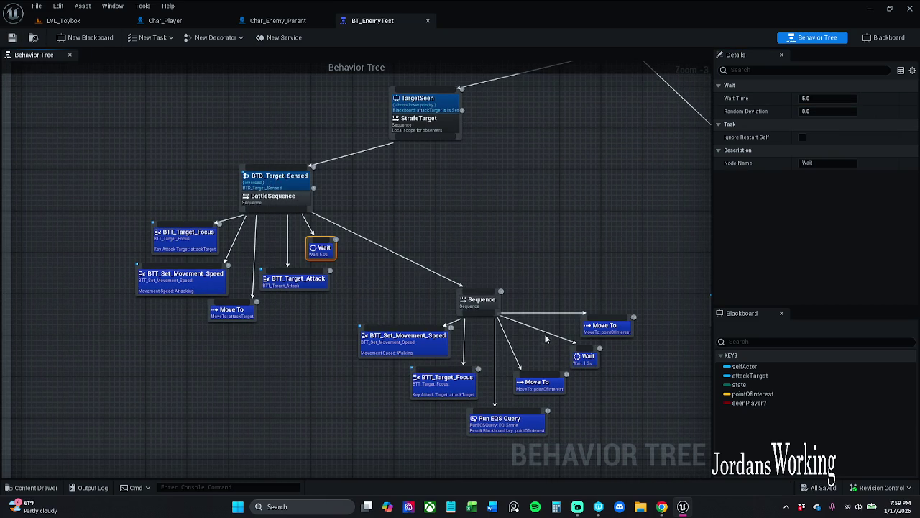
click(828, 98)
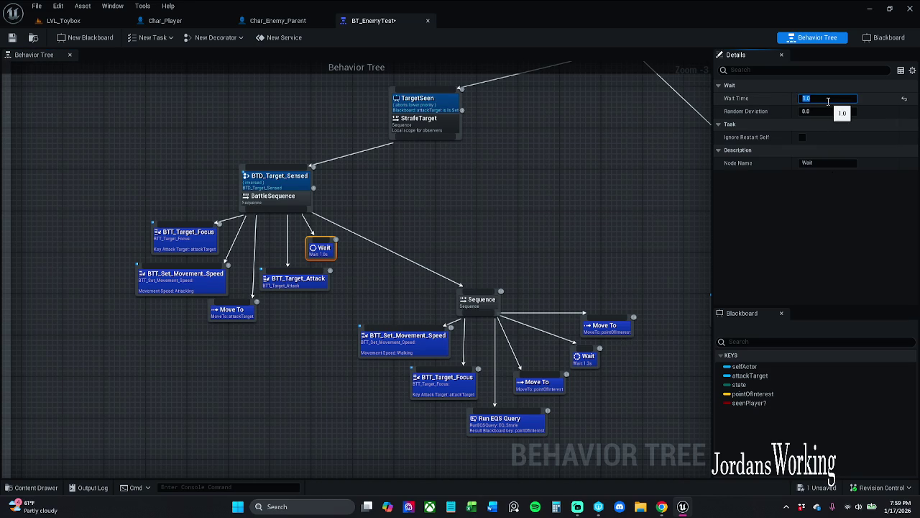
key(Return)
Step: Set the selected Wait node's wait time to 1.2 seconds
drag(683, 232, 409, 218)
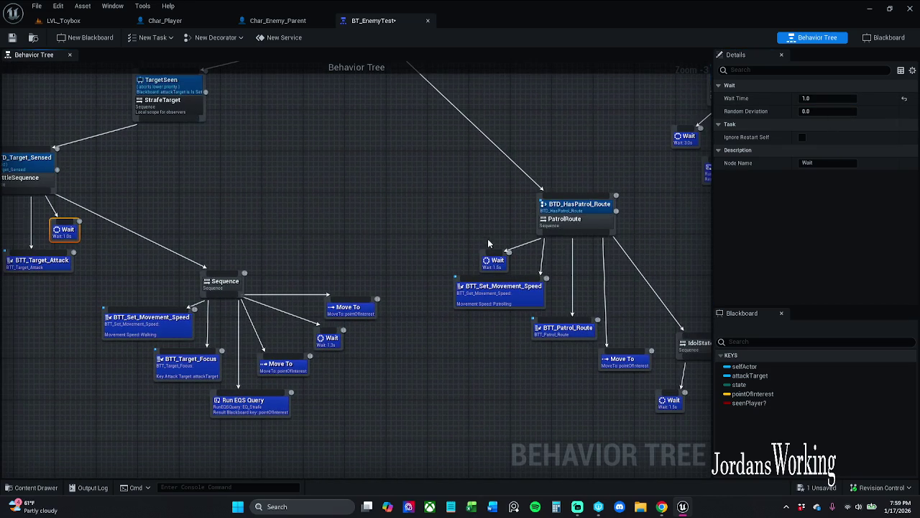
click(827, 97)
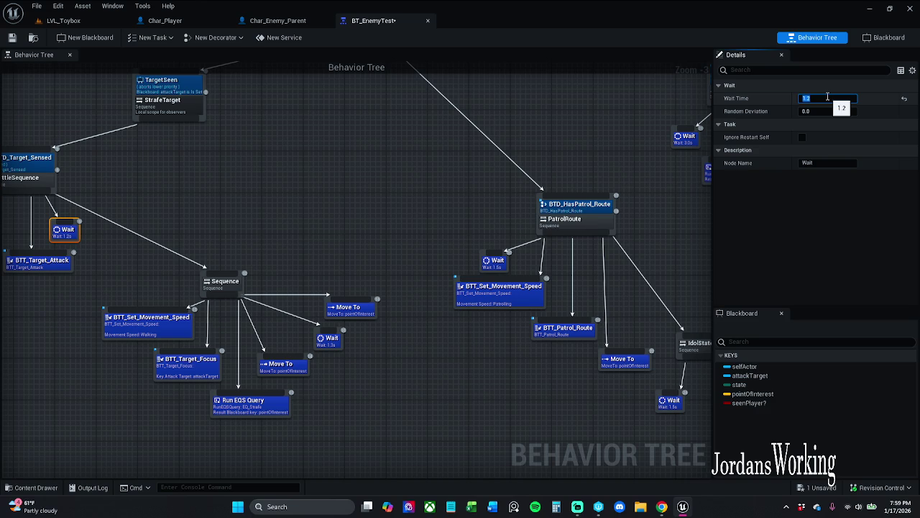
key(Return)
Step: Select the Wait nodes under IdolState and NoPatrolRoute and edit the NoPatrolRoute wait time
drag(645, 317, 505, 284)
click(531, 369)
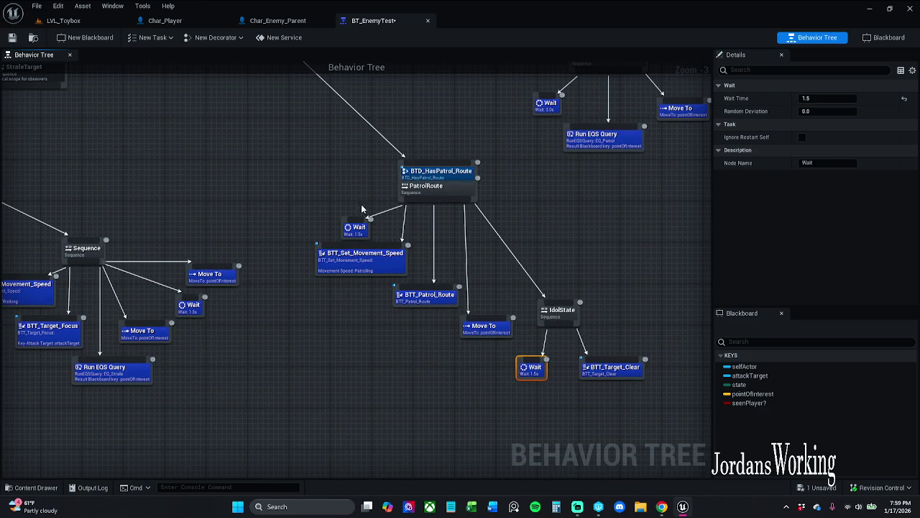
ctrl+click(357, 227)
drag(517, 140, 398, 184)
ctrl+click(424, 154)
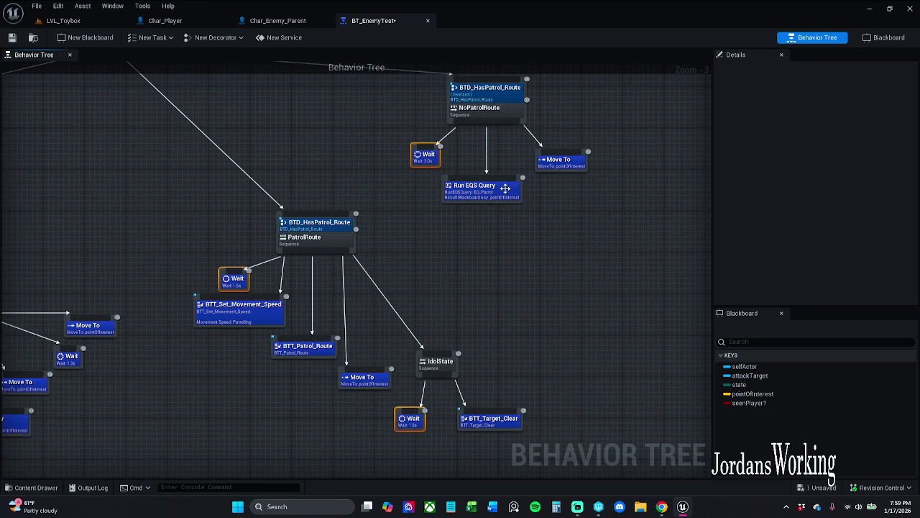
click(426, 156)
click(818, 99)
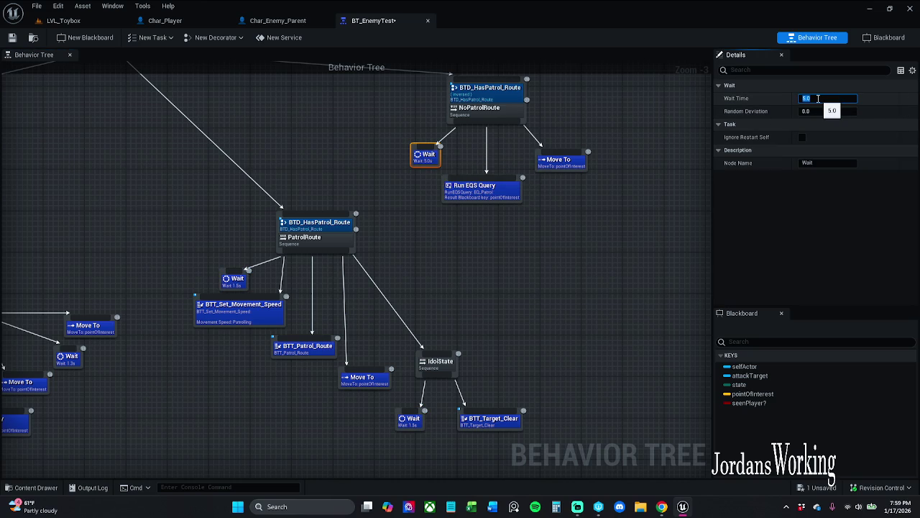
Step: Reset the PatrolRoute Wait to default 5.0, save, and return to the Can Backstab graph
click(423, 422)
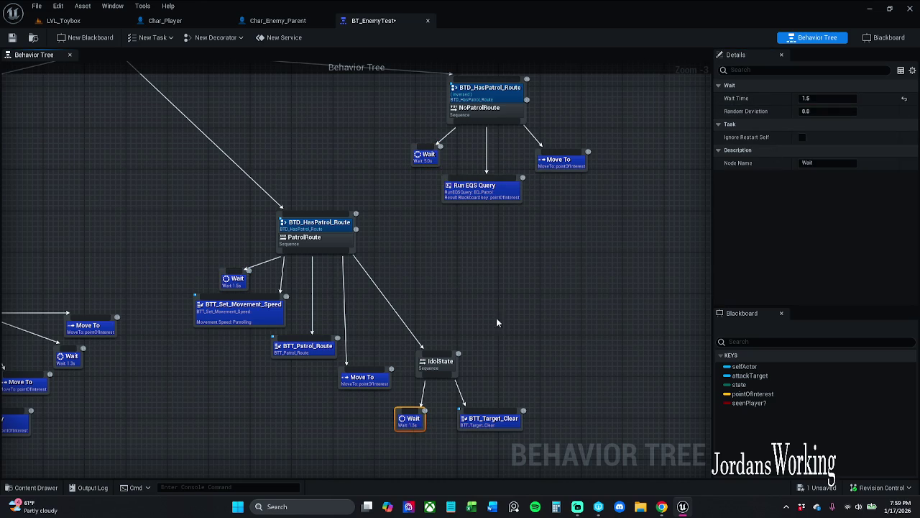
click(234, 279)
click(904, 99)
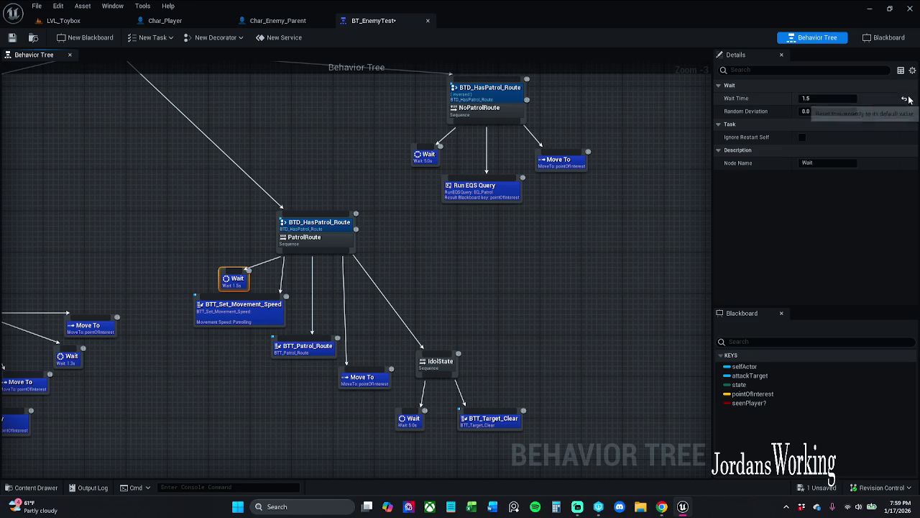
click(11, 37)
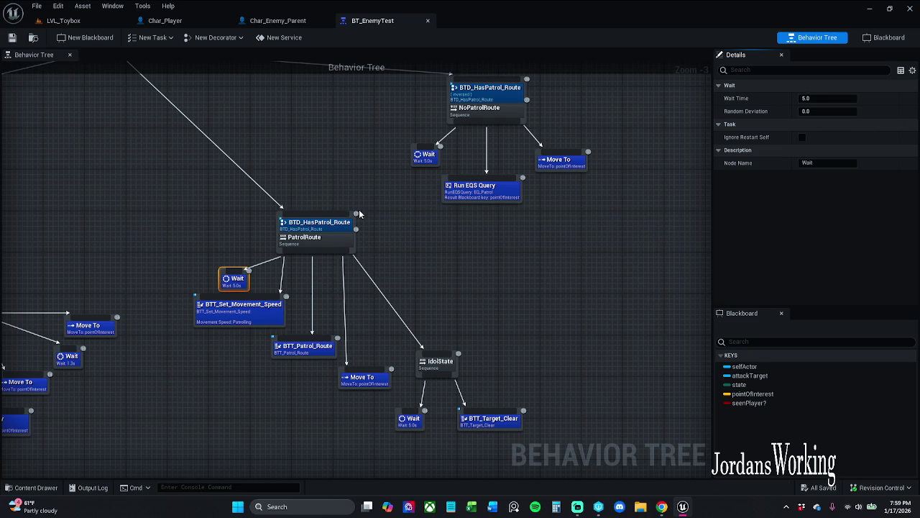
click(445, 314)
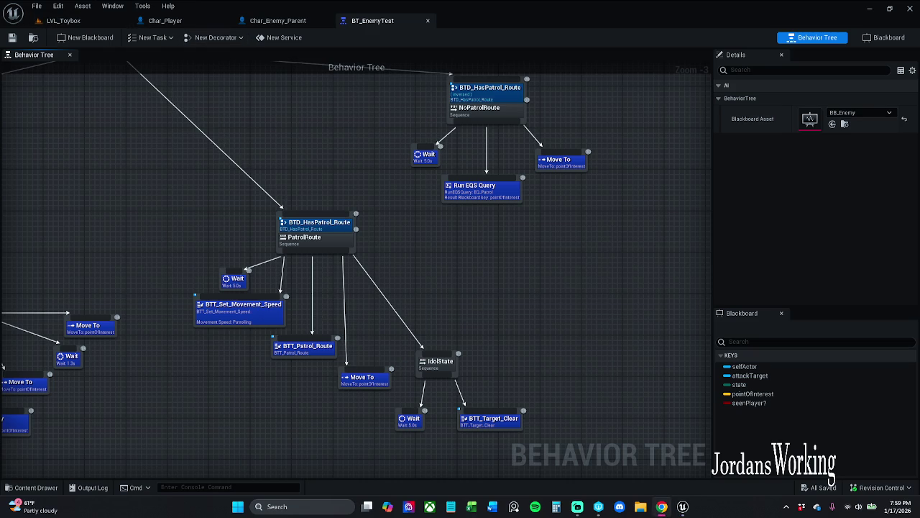
click(278, 20)
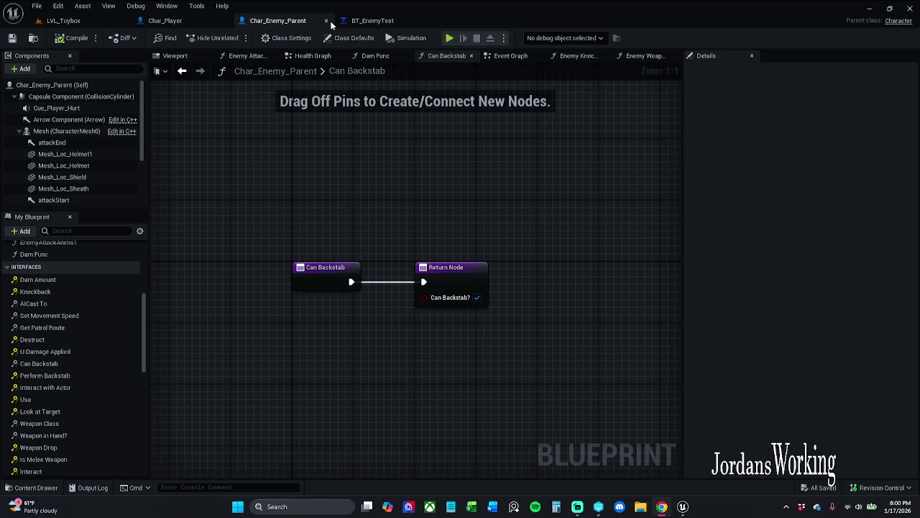
Step: Close the BT_EnemyTest behavior tree and switch to the Char_Player Event Graph
click(425, 22)
click(277, 20)
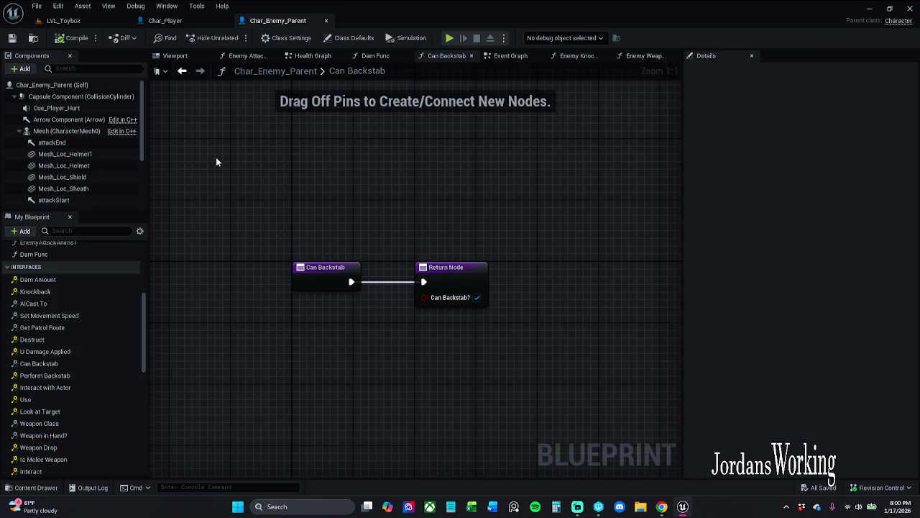
click(164, 20)
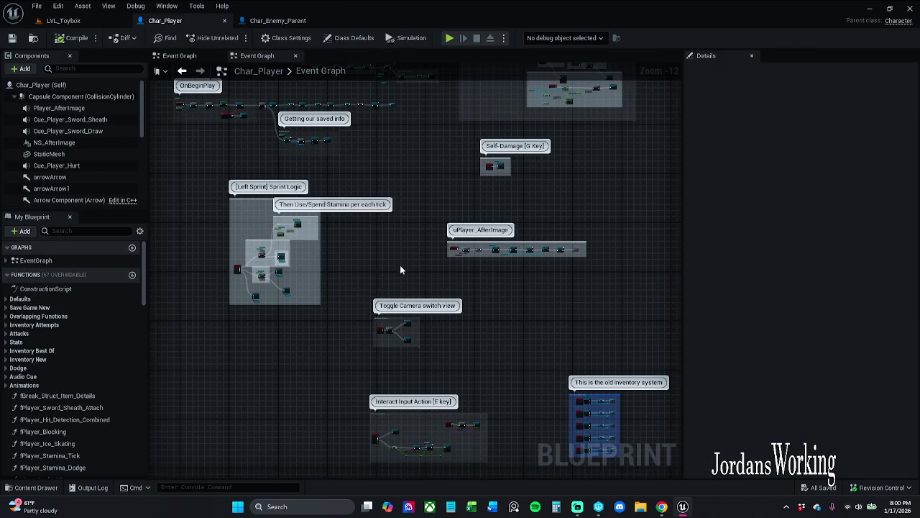
Step: Look over the camera toggle logic, then start playing LVL_Toybox in the editor
drag(401, 269, 458, 168)
scroll(329, 244, up, 6)
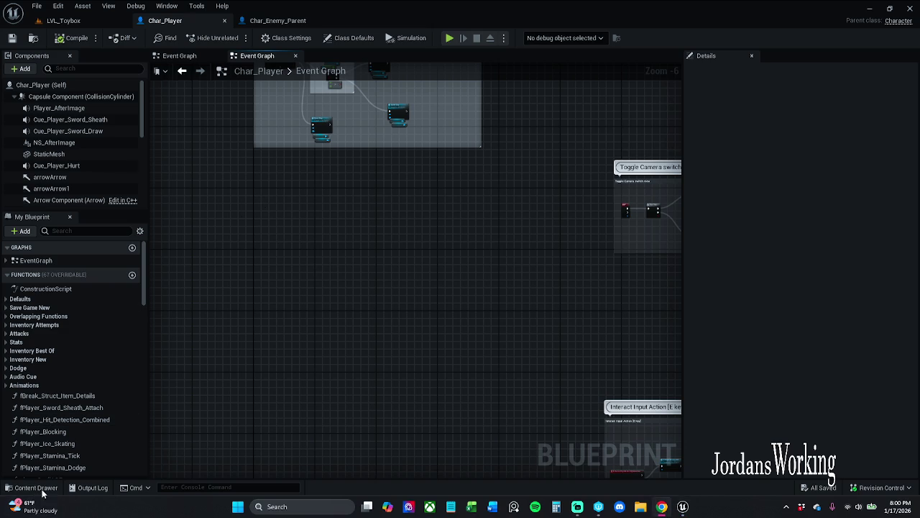
click(94, 22)
click(246, 36)
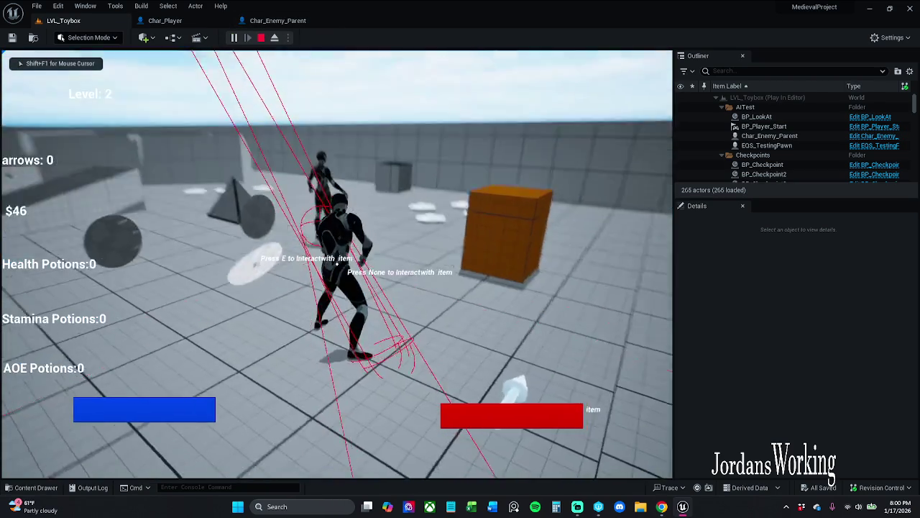
Step: Run and jump the character toward the enemy, then stop the play session
key(w)
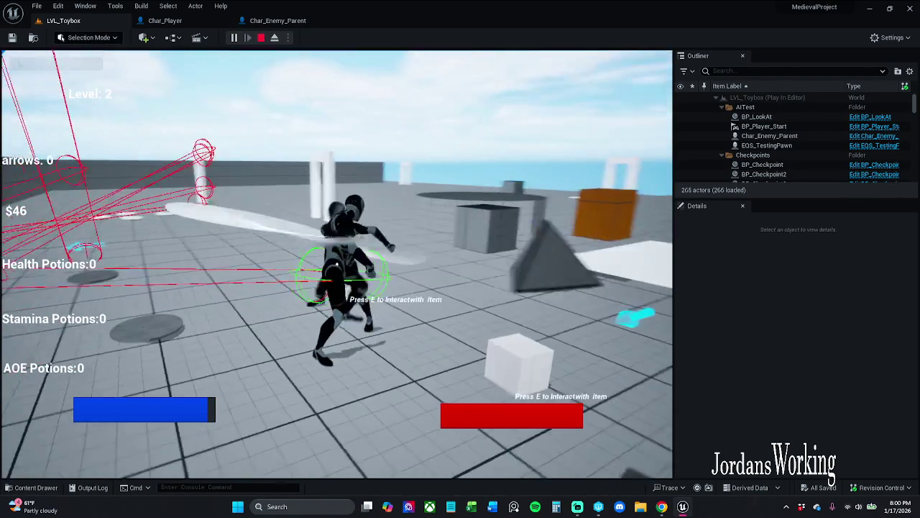
key(space)
key(w)
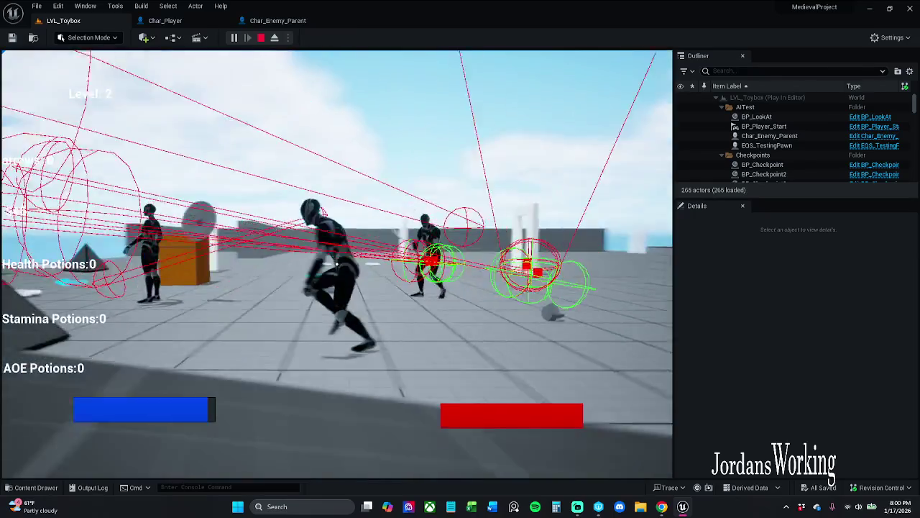
key(Escape)
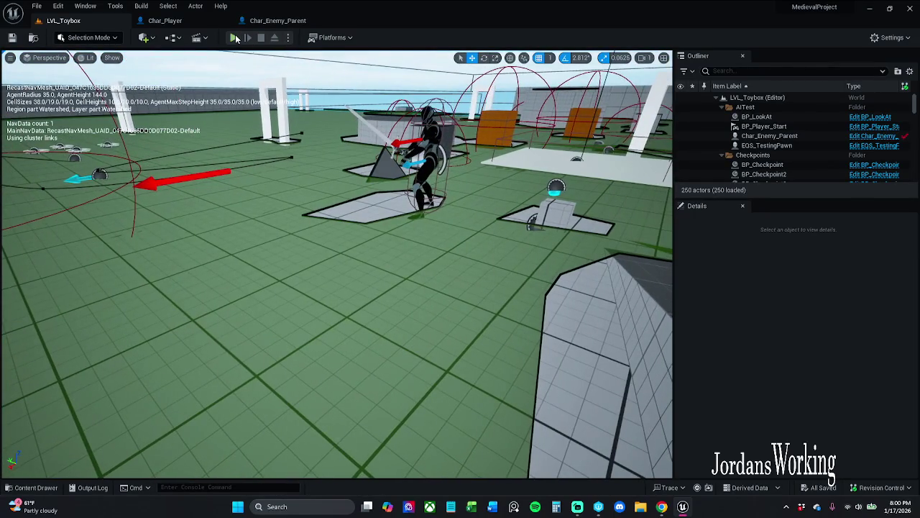
Step: Play the level again, run around the arena fighting enemies, then stop the session
click(234, 38)
key(w)
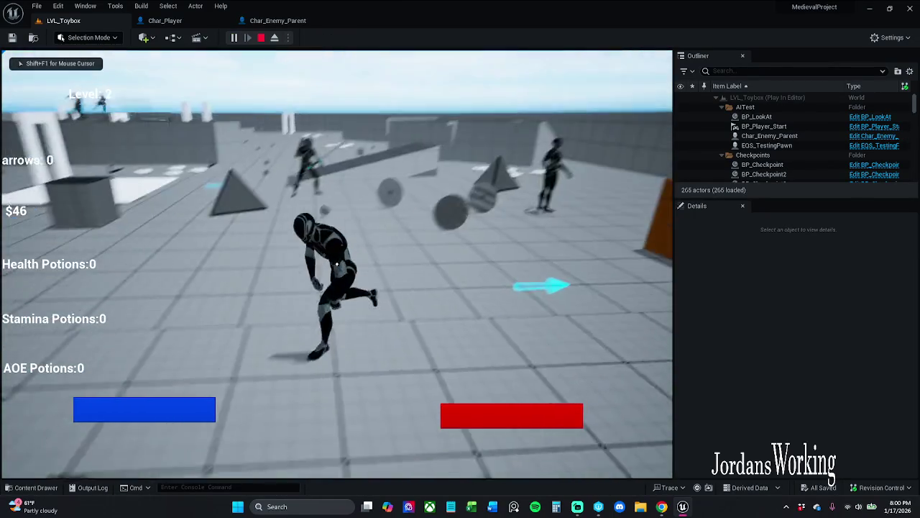
key(w)
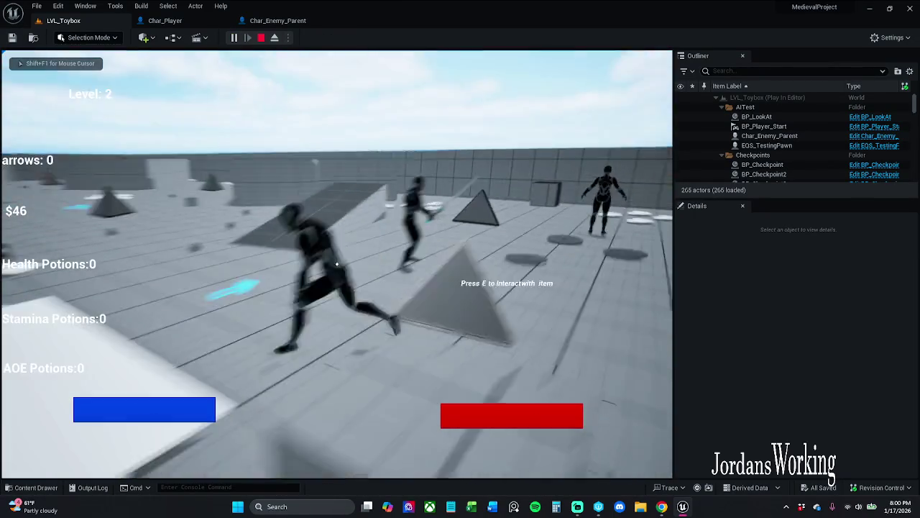
key(w)
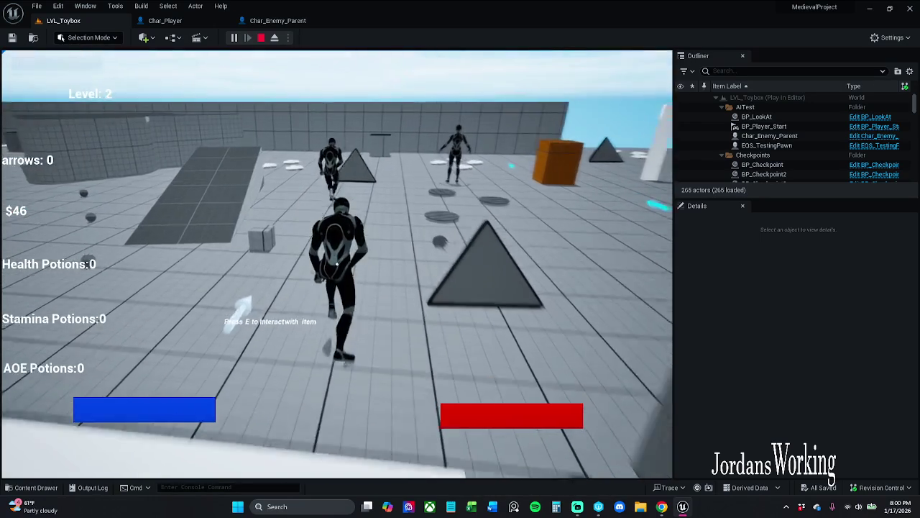
key(w)
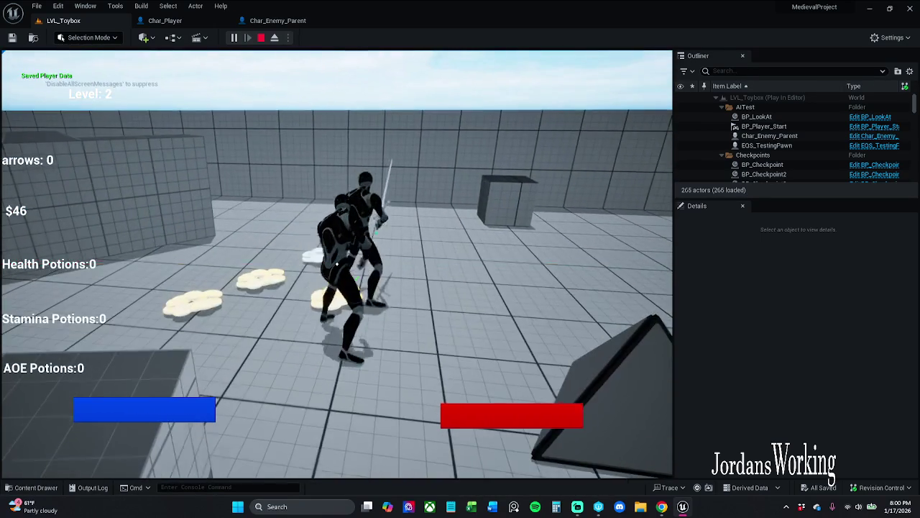
key(w)
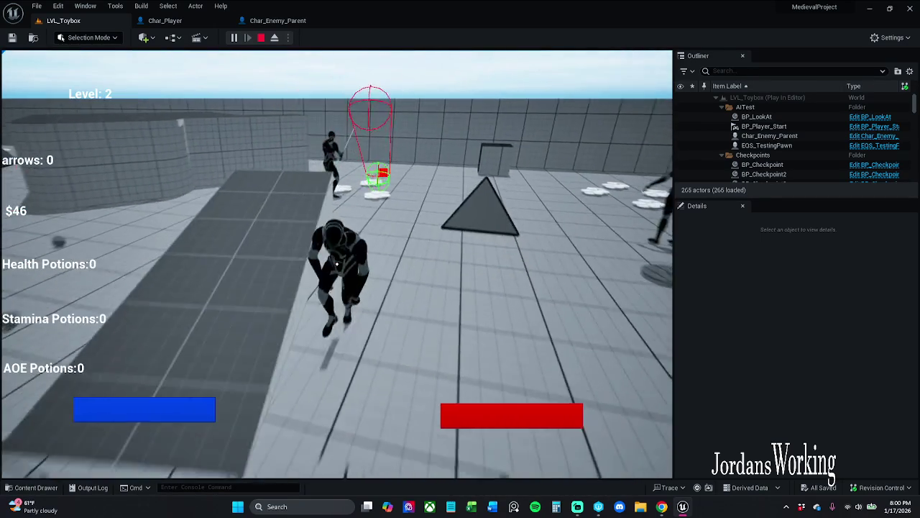
key(w)
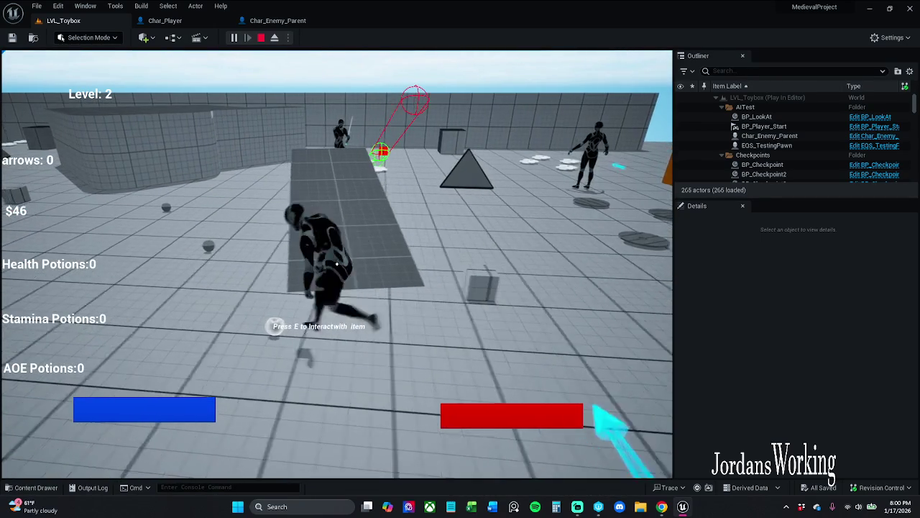
key(w)
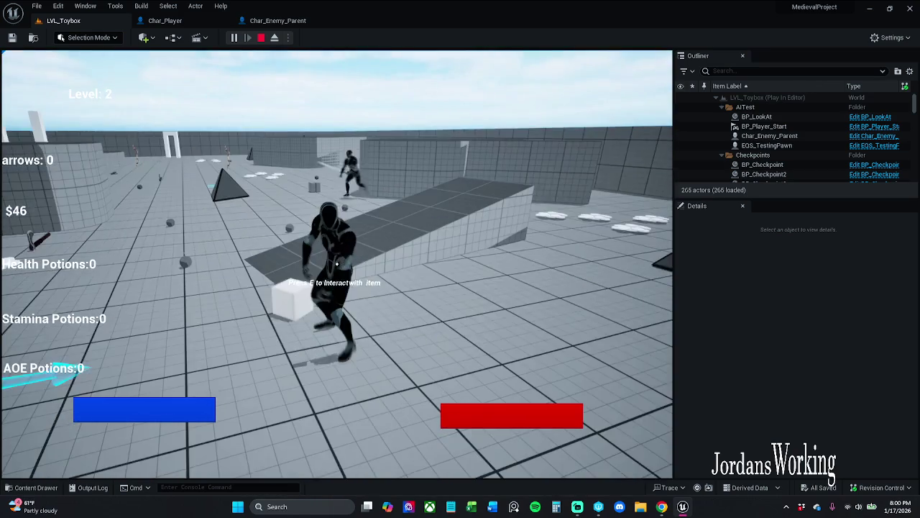
key(Escape)
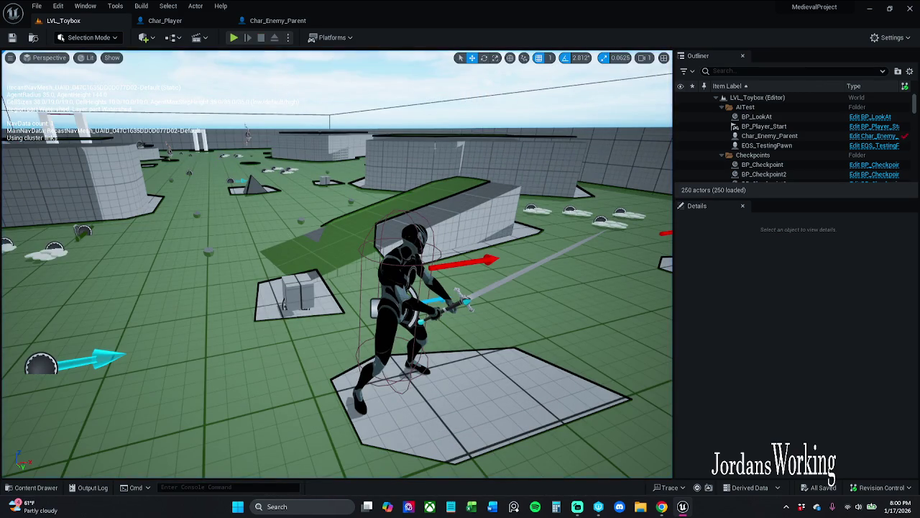
Step: Switch from the Can Backstab graph to Char_Player's Event Graph
click(278, 20)
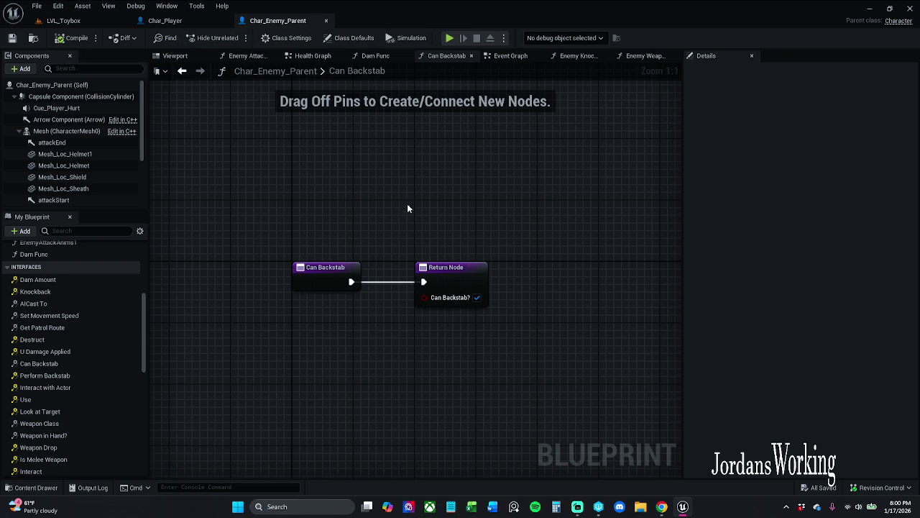
click(206, 20)
scroll(340, 227, up, 3)
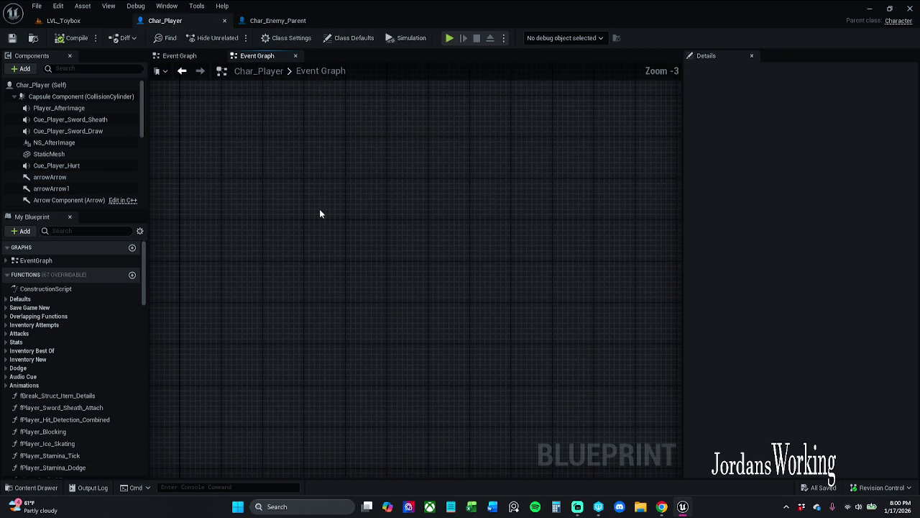
Step: Place a Y keyboard input event node via 'y keyboard eve' search and save Char_Player
right_click(320, 189)
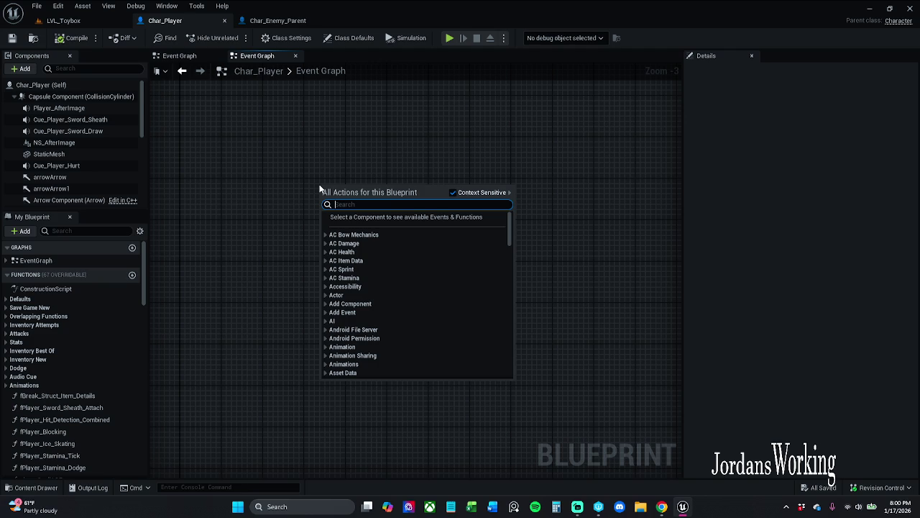
text(y)
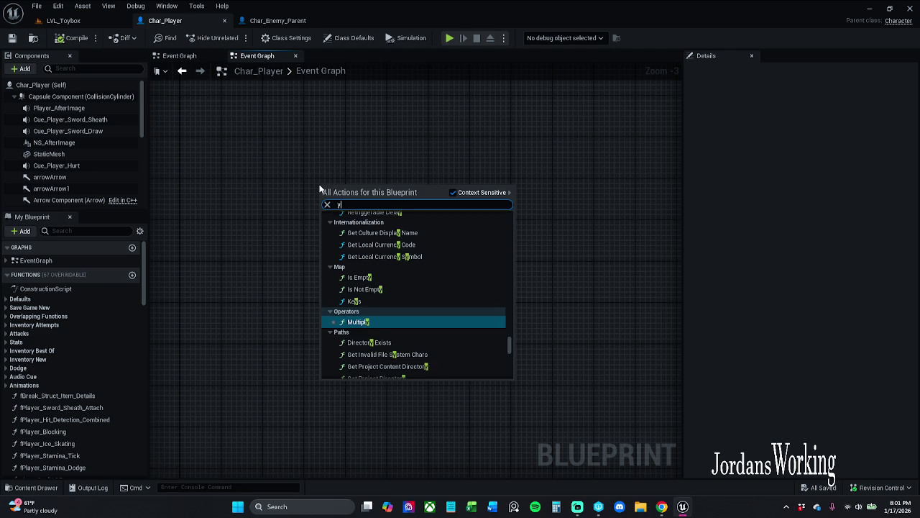
text( keyboard)
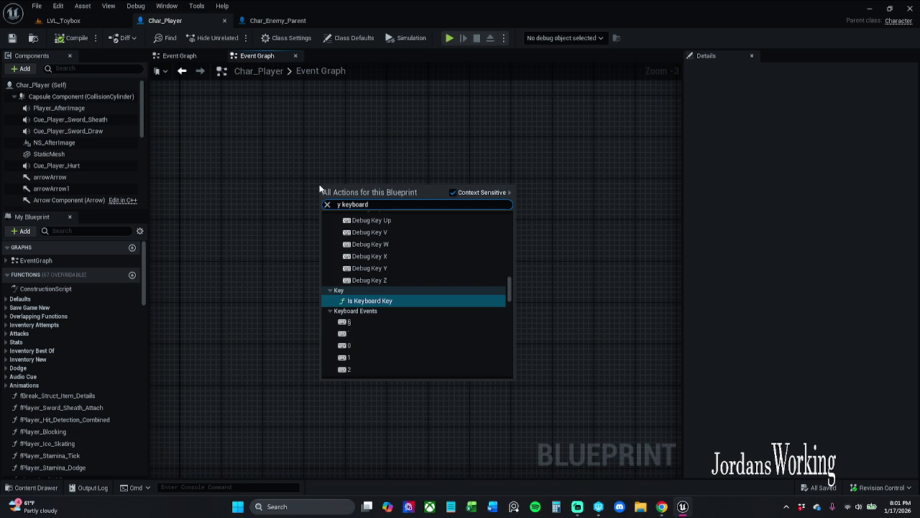
text( eve)
key(Return)
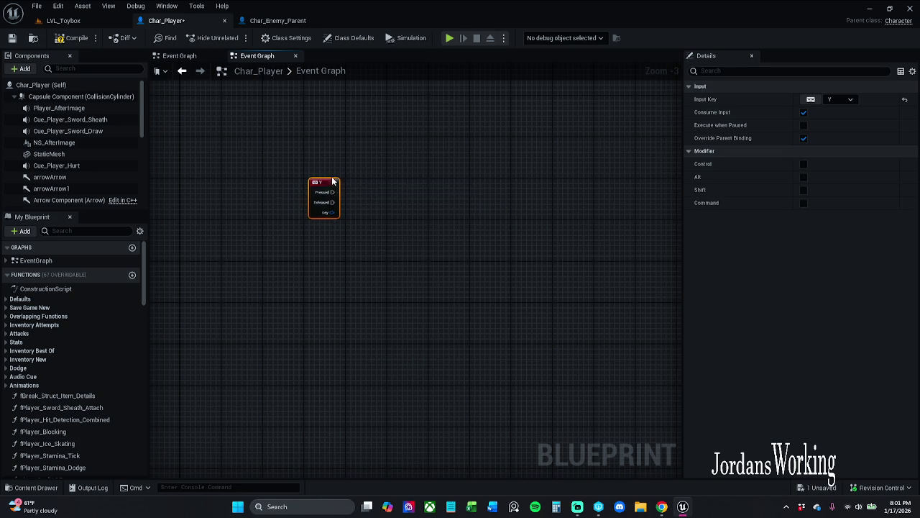
drag(329, 186, 325, 186)
click(320, 156)
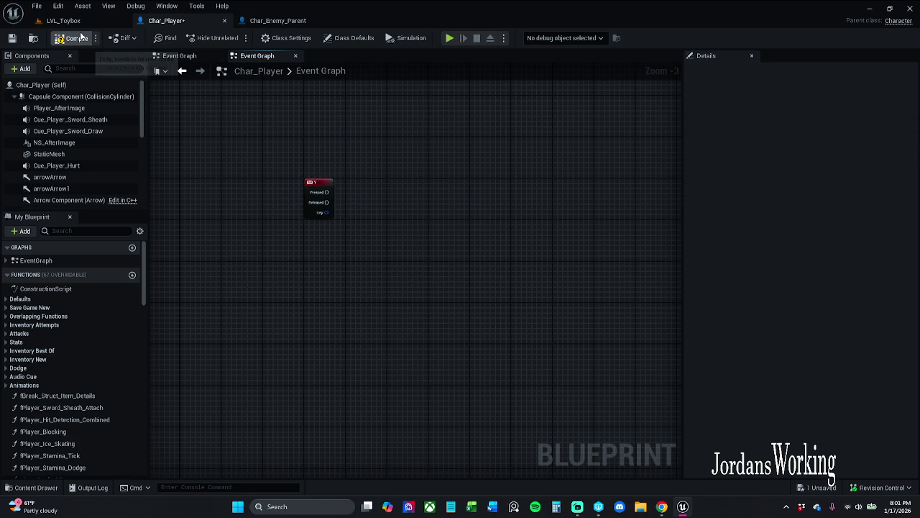
click(12, 38)
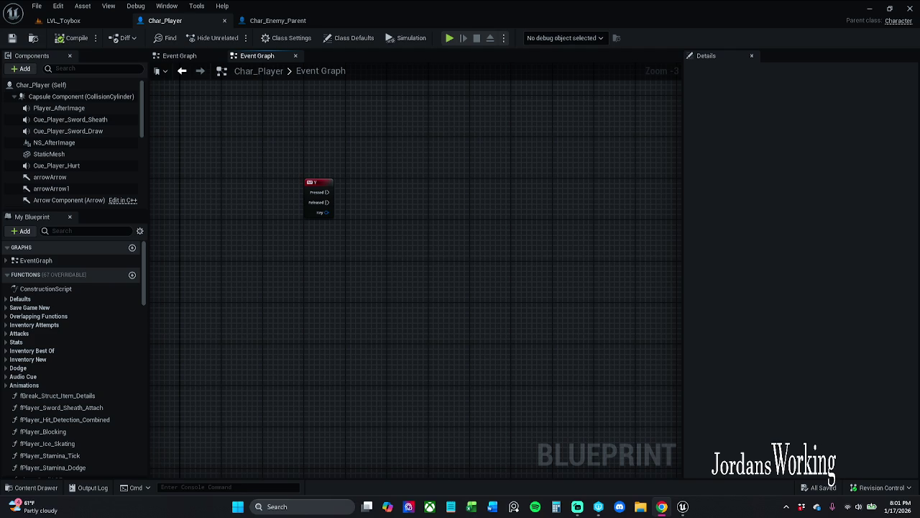
Step: Zoom in and box-select the Y key event node in the Event Graph
scroll(289, 310, up, 3)
drag(284, 327, 417, 191)
Step: Delete the Y key event node, then browse the Content Drawer to _MyContent/Inputs/CombatActions
key(Delete)
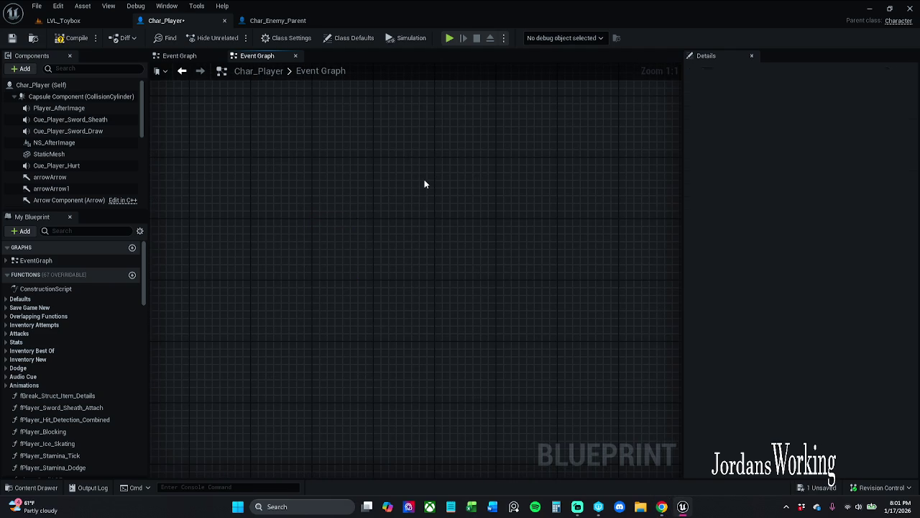
click(28, 488)
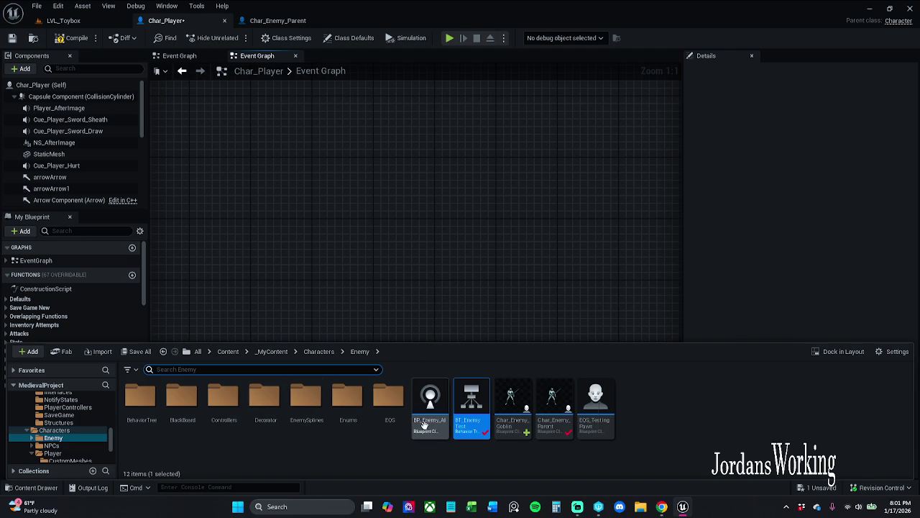
click(316, 351)
click(269, 351)
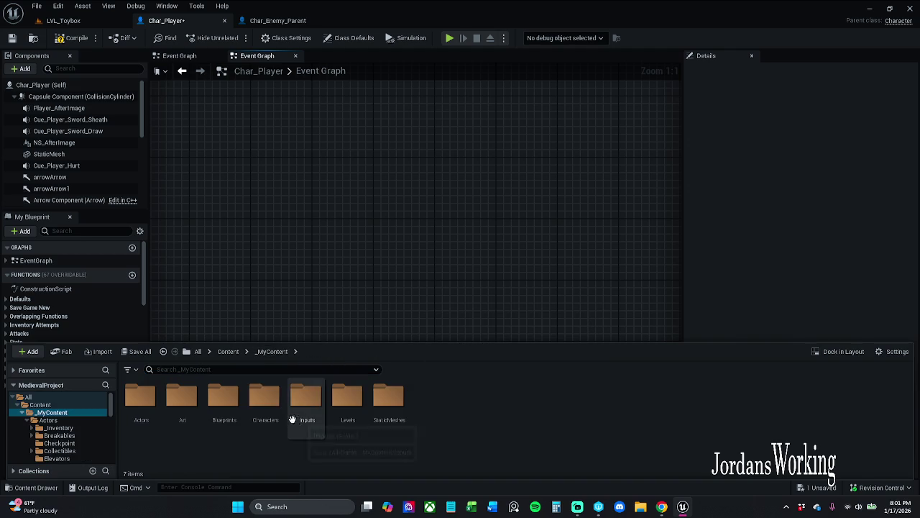
double_click(218, 417)
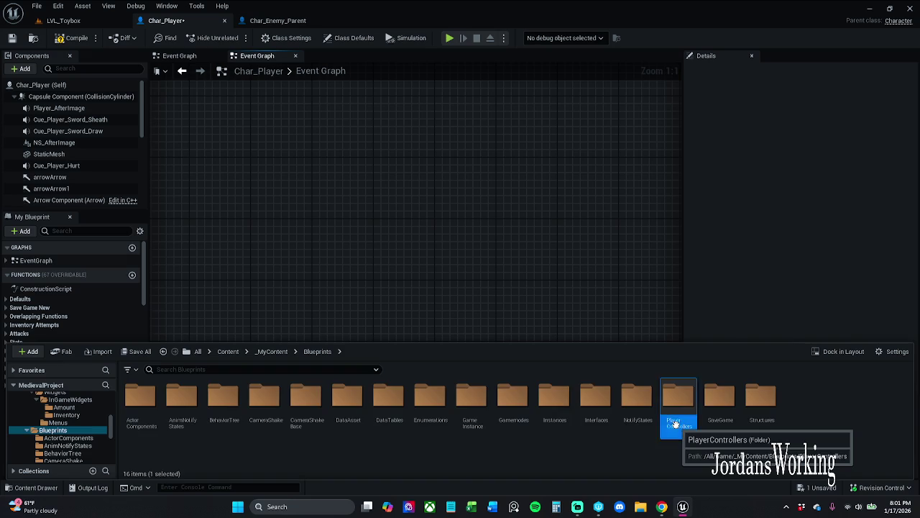
double_click(678, 423)
click(273, 351)
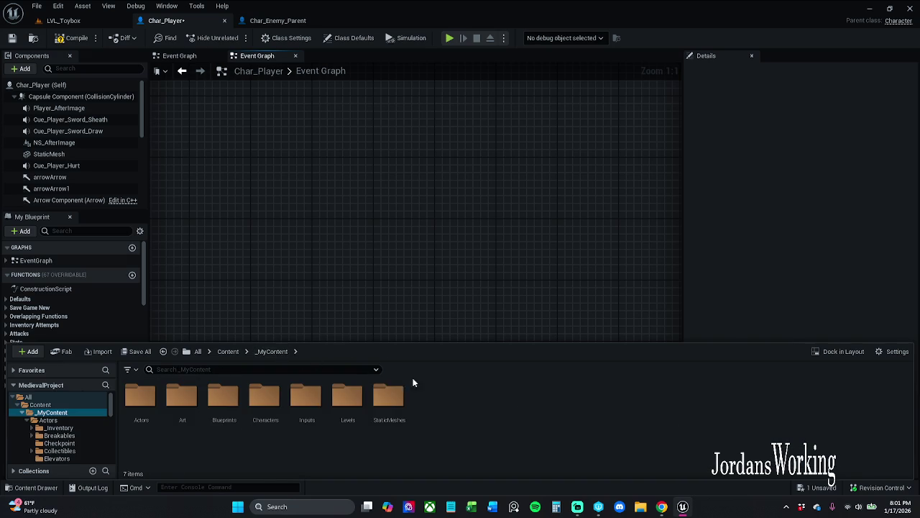
double_click(307, 403)
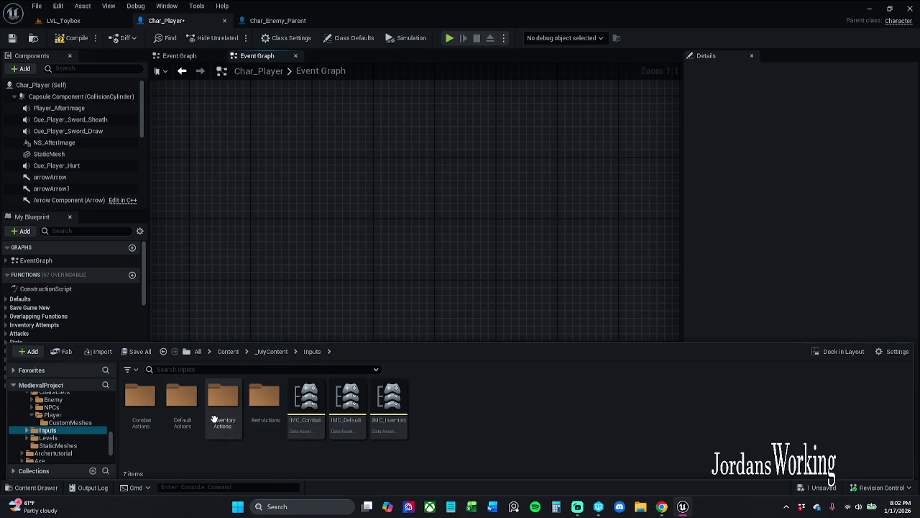
double_click(151, 422)
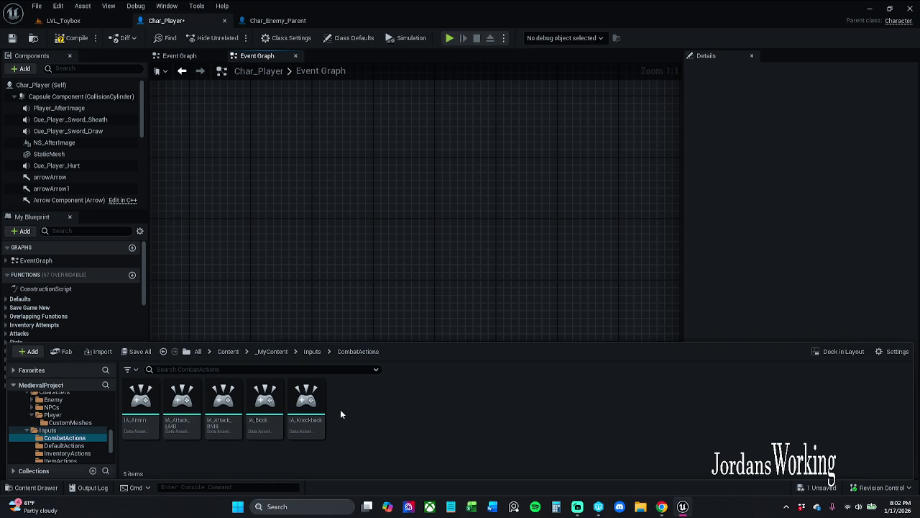
Step: Look through the Content Browser's create-new-asset menu, then close it without creating anything
right_click(340, 409)
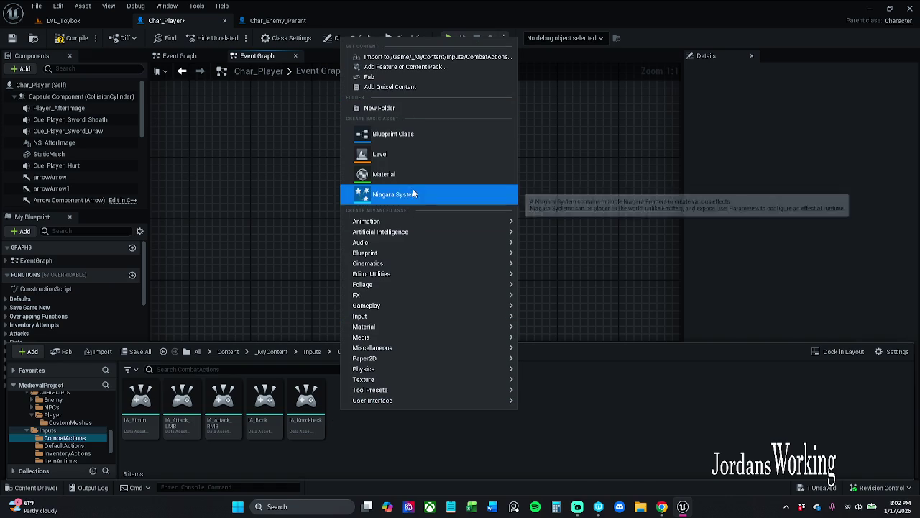
mouse_move(423, 228)
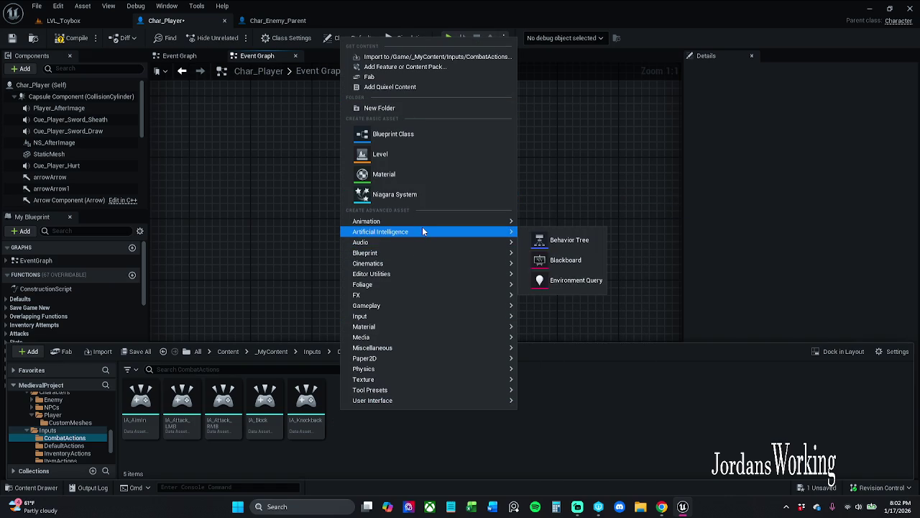
mouse_move(412, 305)
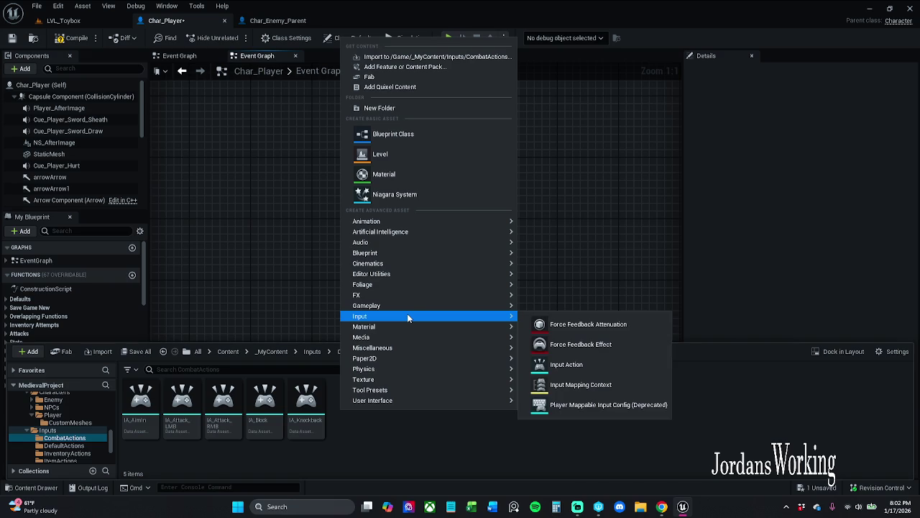
mouse_move(403, 256)
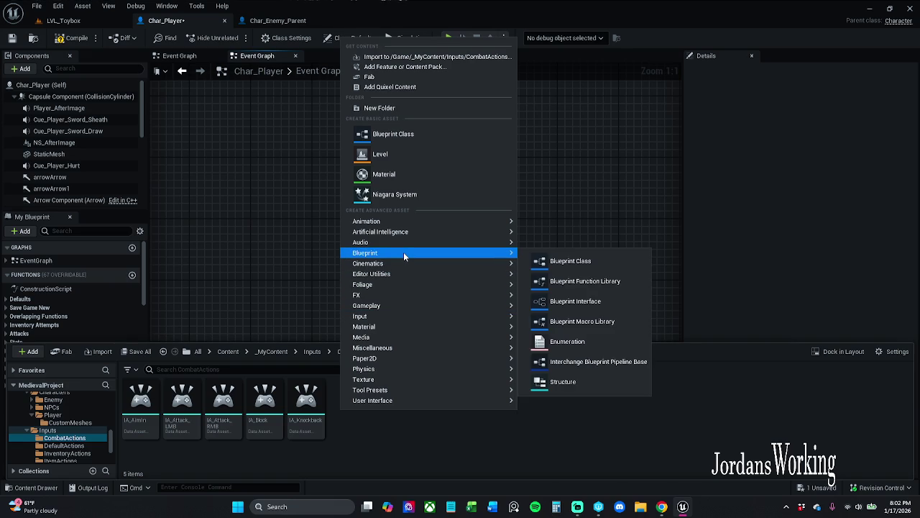
click(378, 451)
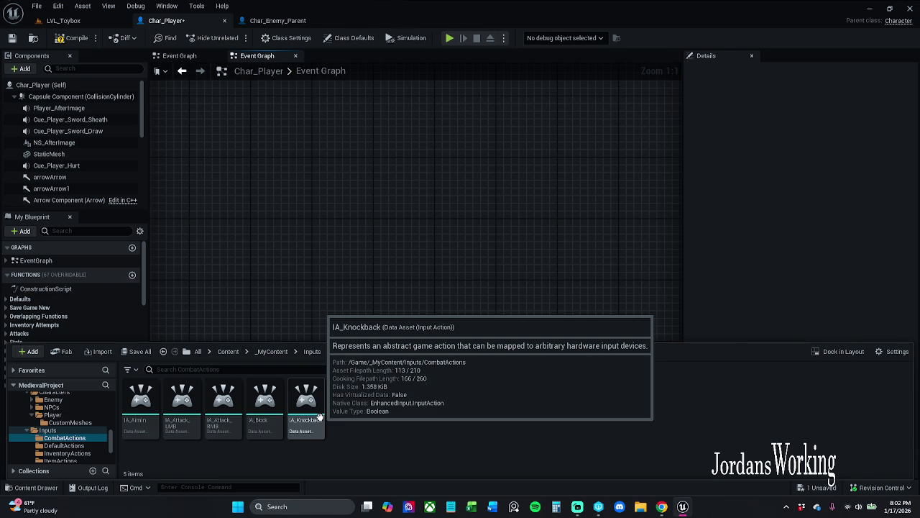
Step: Duplicate IA_Knockback as IA_StealthKill and save all assets, including Char_Player
click(320, 418)
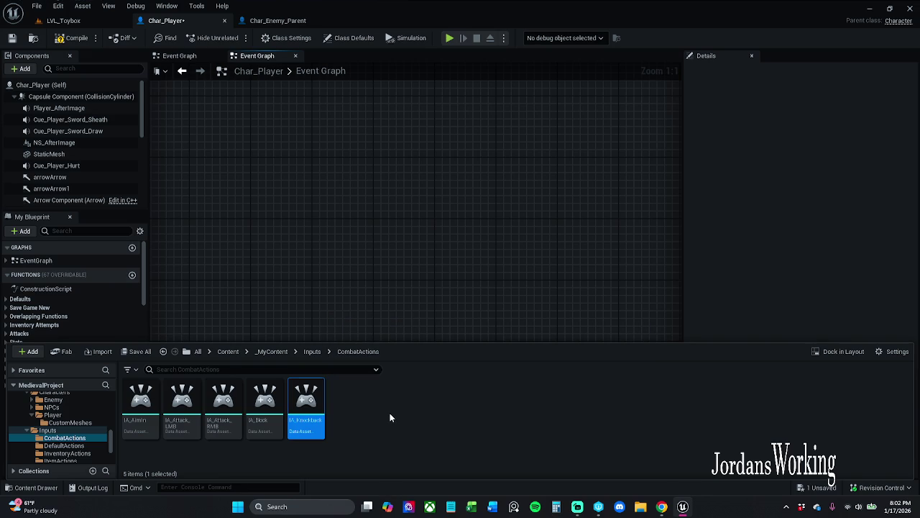
key(ctrl+d)
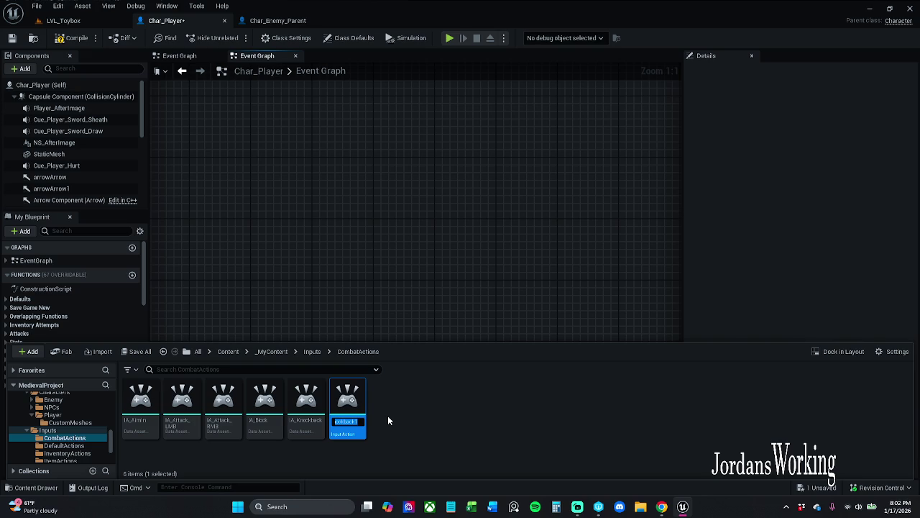
text(IA_Kn)
key(BackSpace)
key(BackSpace)
text(Stea)
text(lthKill)
key(Return)
click(138, 351)
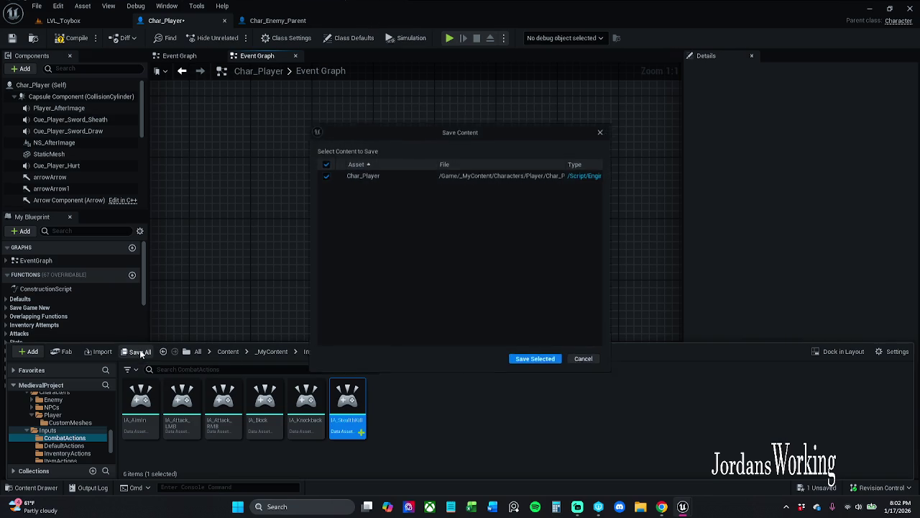
click(537, 361)
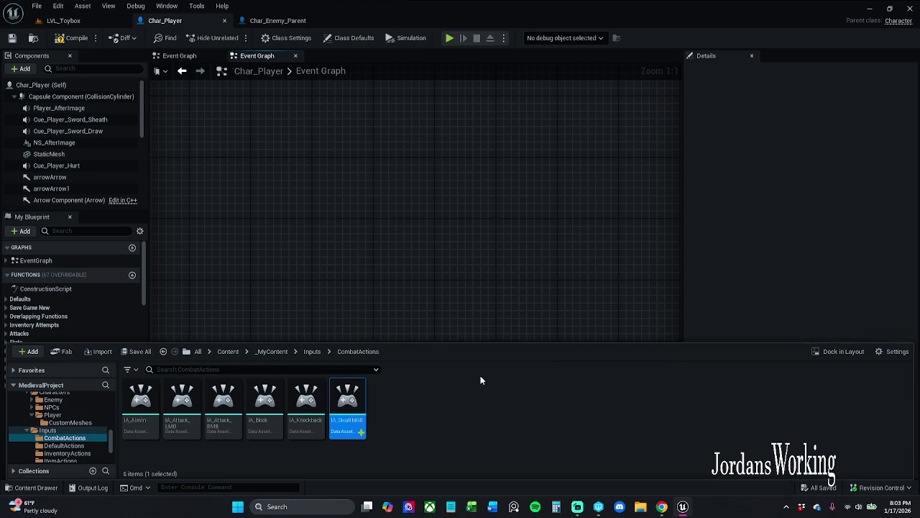
Step: Compile Char_Player, then hide and bring back the Content Drawer
click(72, 37)
click(348, 293)
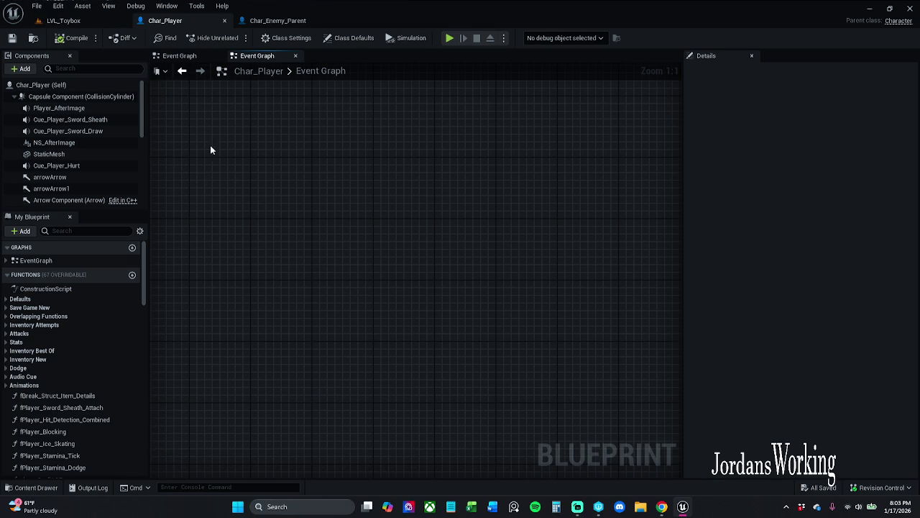
click(33, 488)
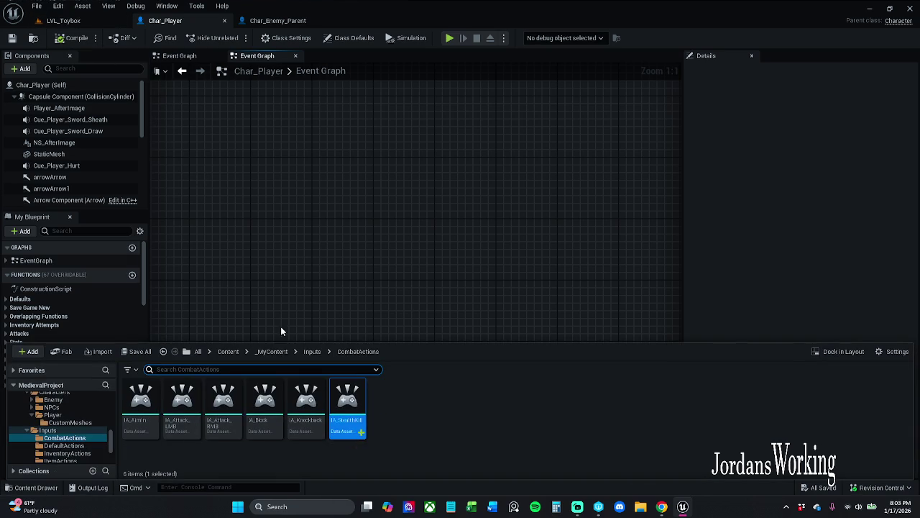
Step: Compare the Char_Player and Char_Enemy_Parent tabs and close the extra empty Event Graph
click(277, 21)
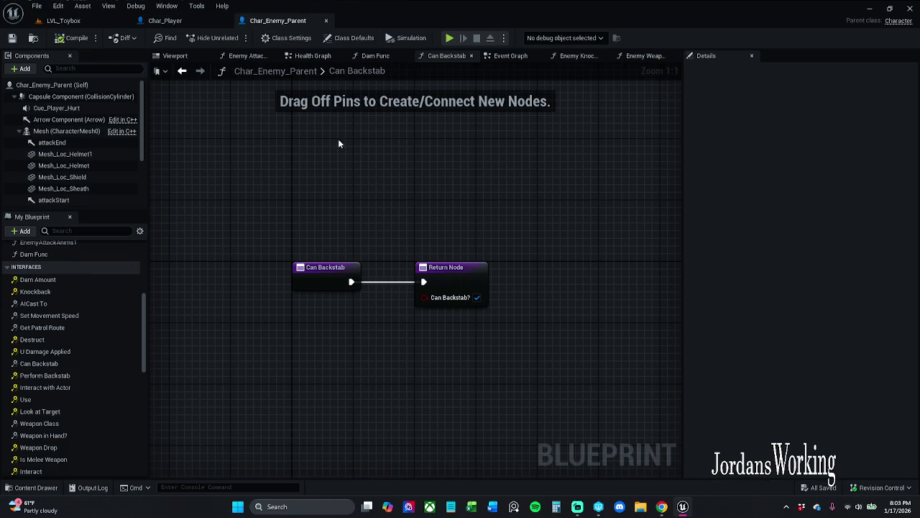
click(194, 21)
click(281, 21)
click(191, 22)
click(176, 56)
click(244, 58)
click(176, 56)
click(255, 57)
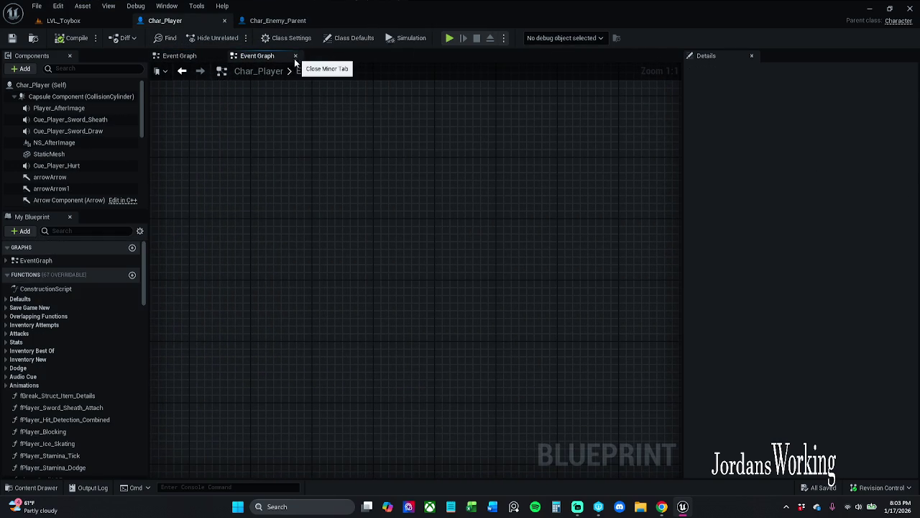
click(295, 56)
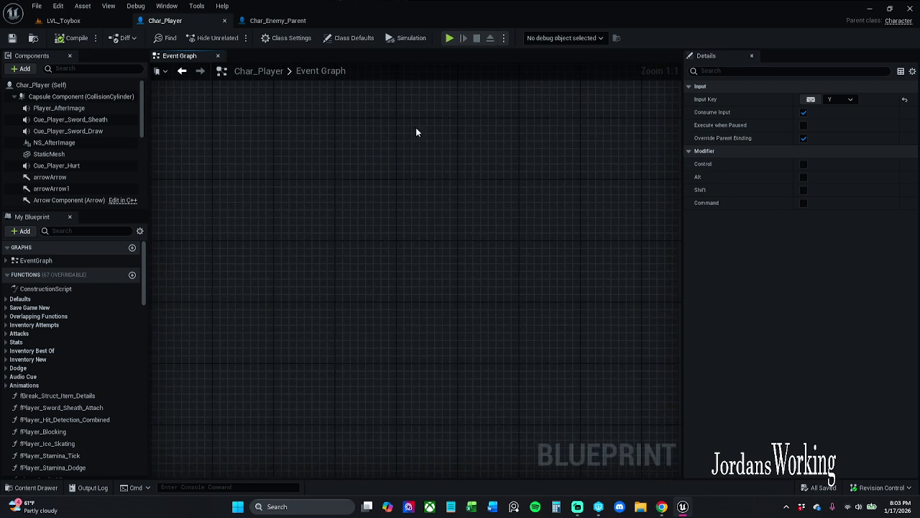
Step: Close Char_Enemy_Parent's find results panel, then open IA_StealthKill from Char_Player's Content Drawer
click(287, 21)
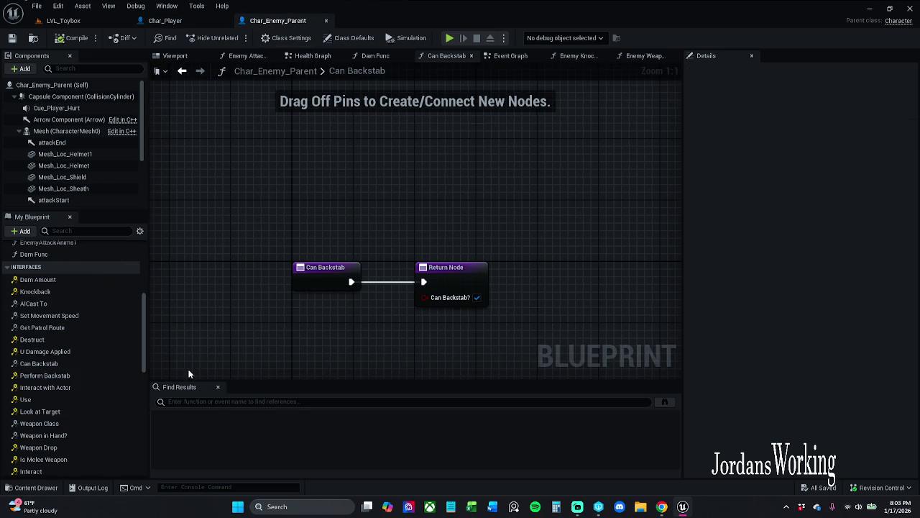
click(218, 387)
click(164, 20)
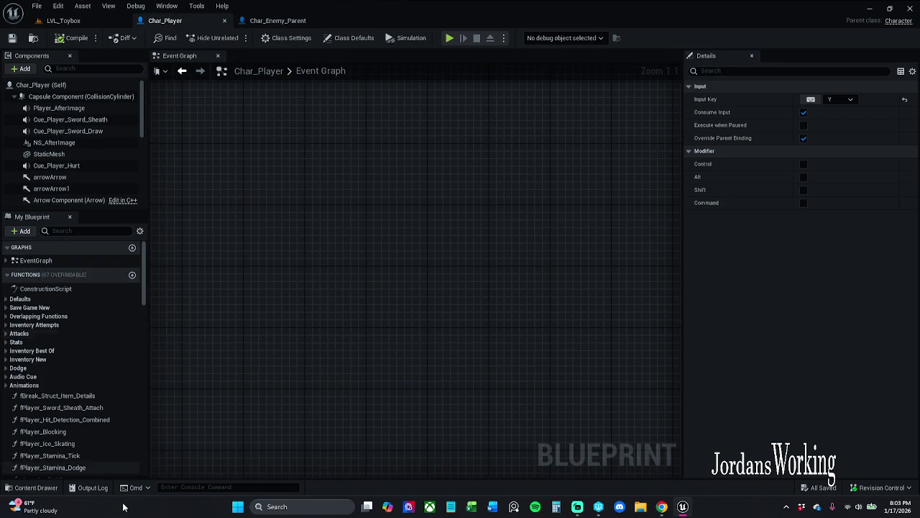
click(31, 488)
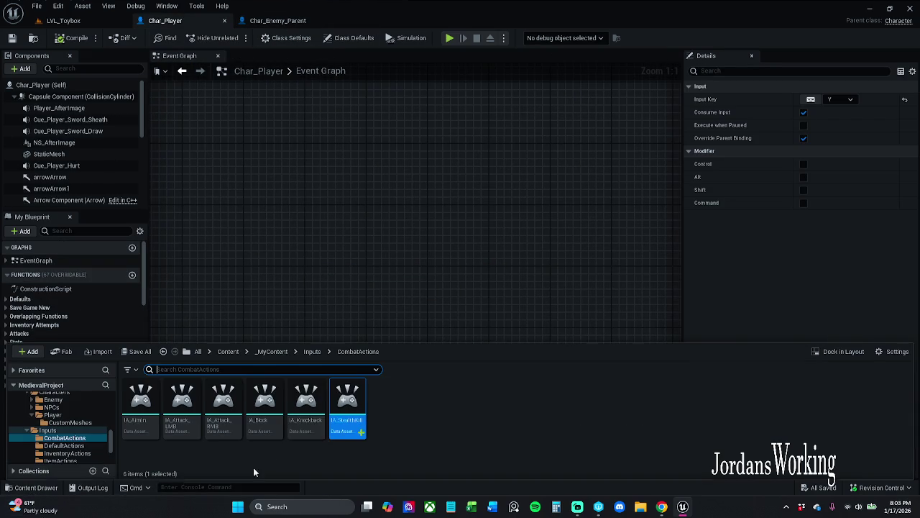
double_click(353, 424)
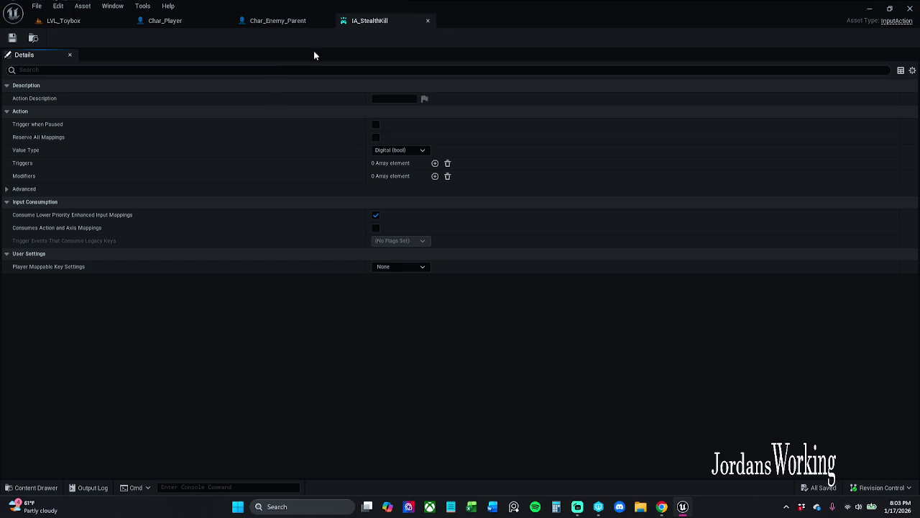
Step: Close IA_StealthKill and open the IMC_Combat mapping context from the Inputs folder
click(429, 23)
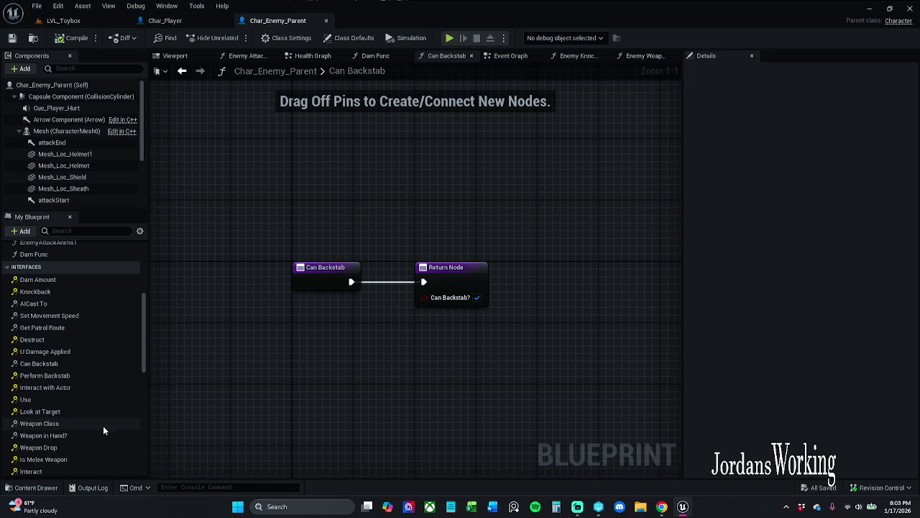
click(49, 491)
click(316, 352)
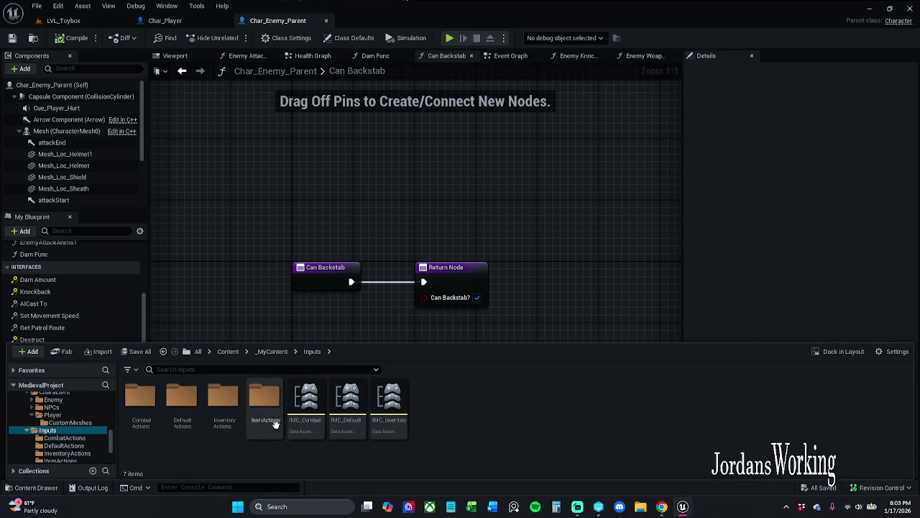
double_click(309, 430)
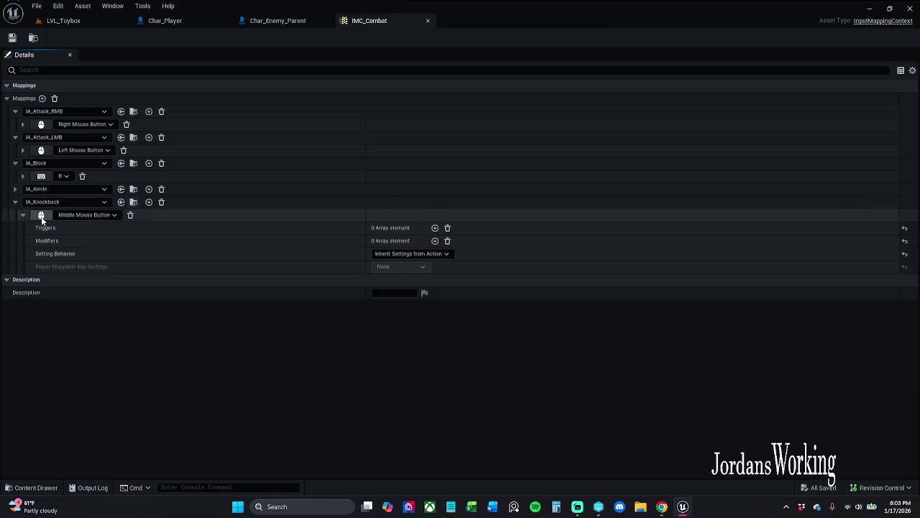
Step: Collapse IMC_Combat's existing mappings and add a new empty mapping
click(15, 163)
click(15, 138)
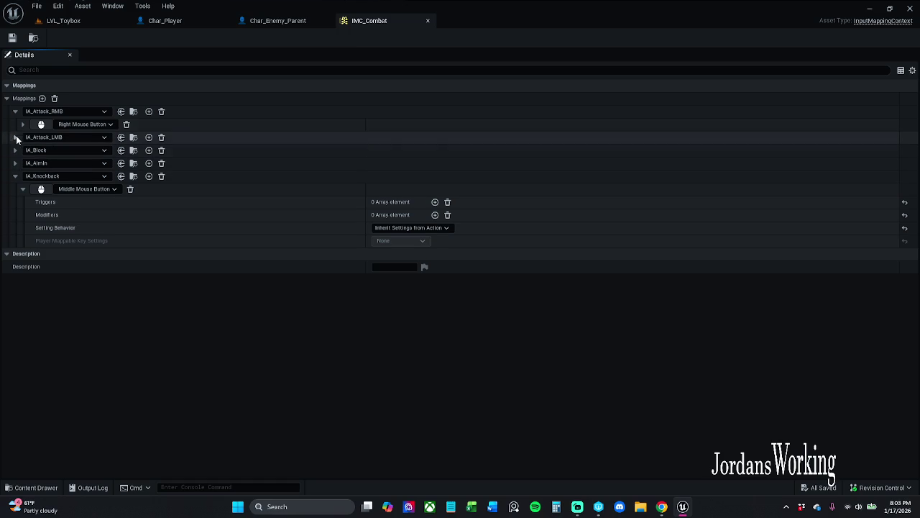
click(15, 111)
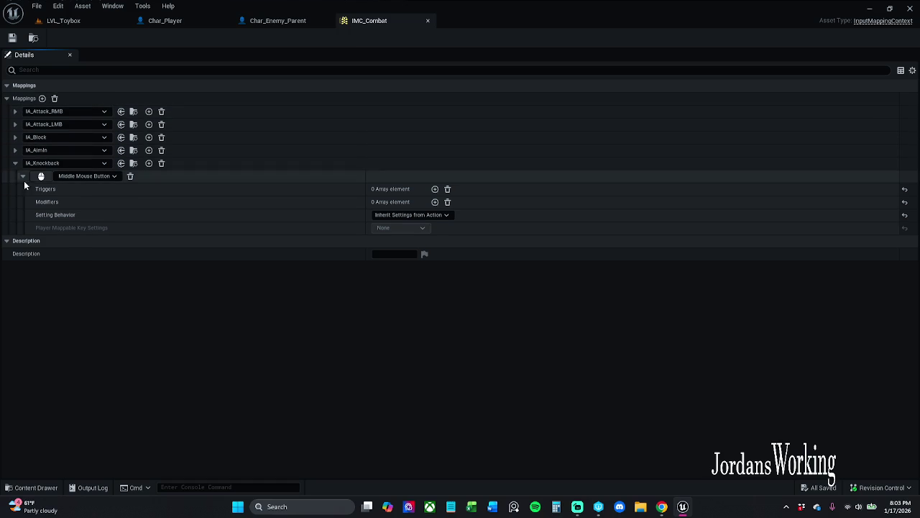
click(15, 163)
click(42, 98)
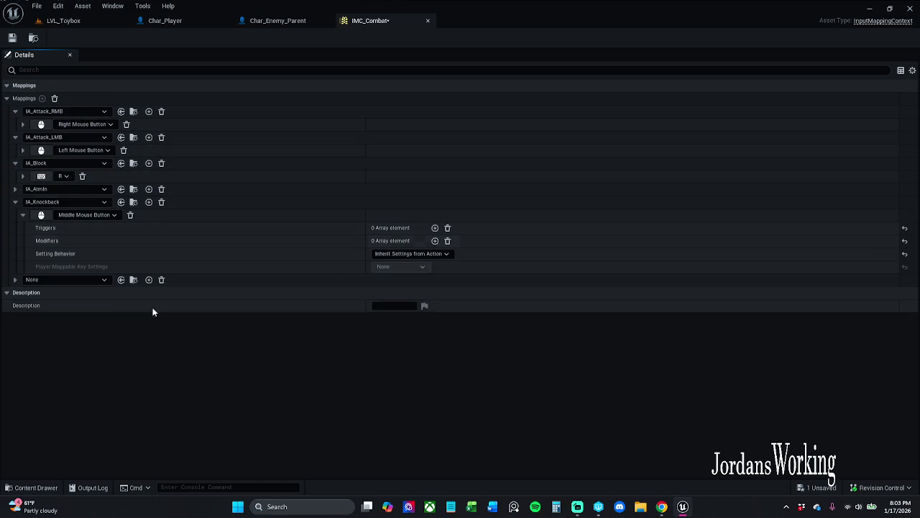
click(15, 163)
click(15, 137)
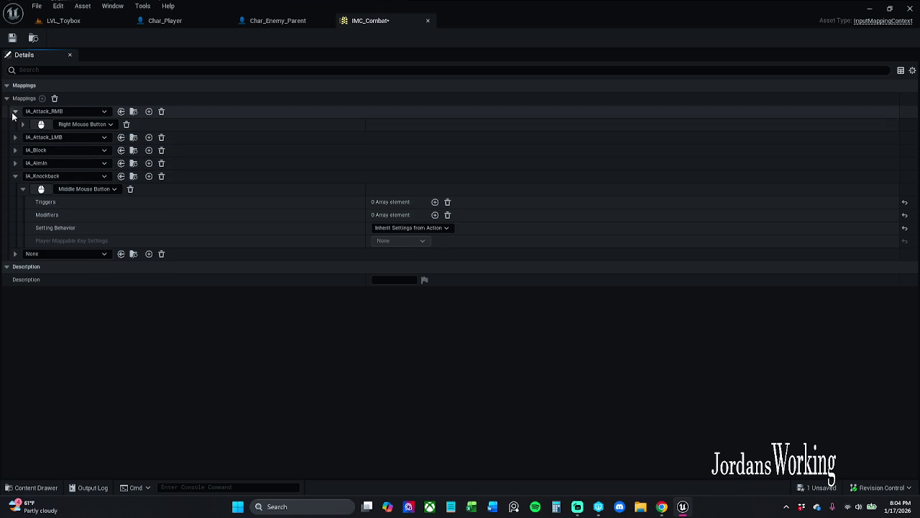
click(14, 113)
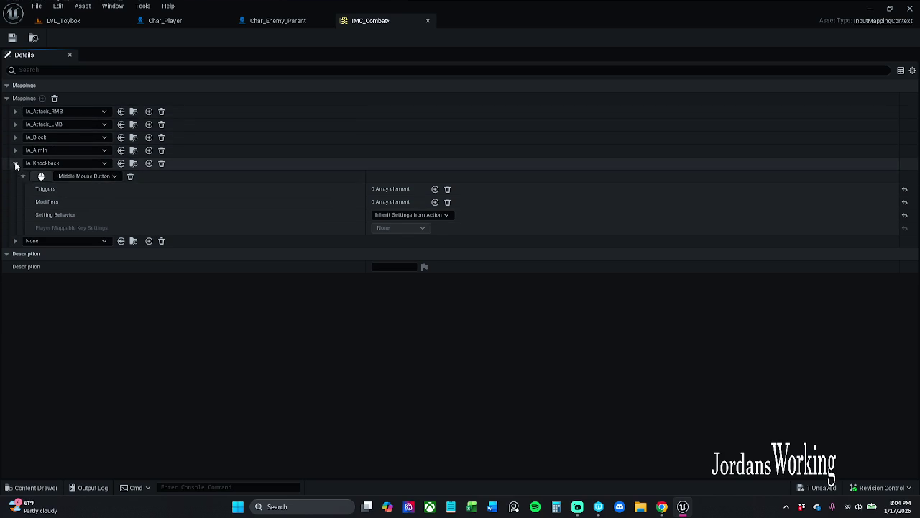
click(15, 163)
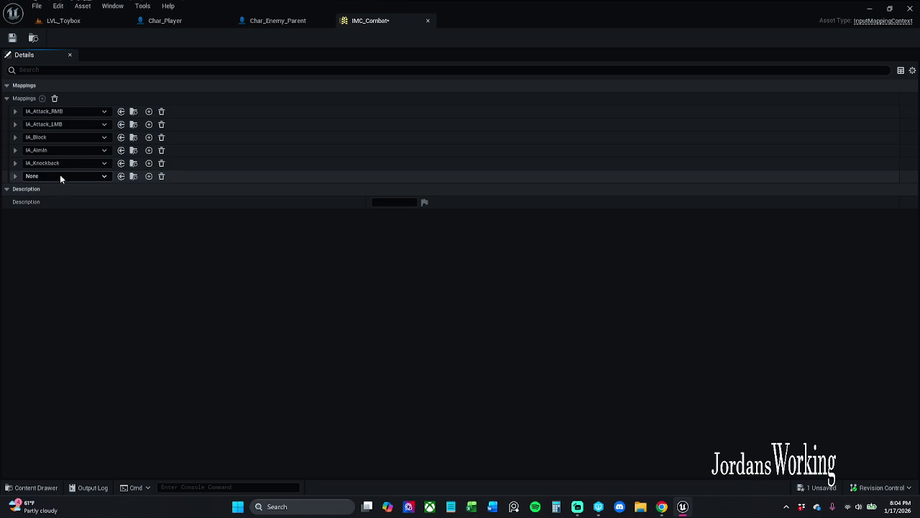
Step: Assign IA_StealthKill to the new mapping and bind it to the Y key
click(69, 176)
scroll(93, 338, down, 5)
click(79, 346)
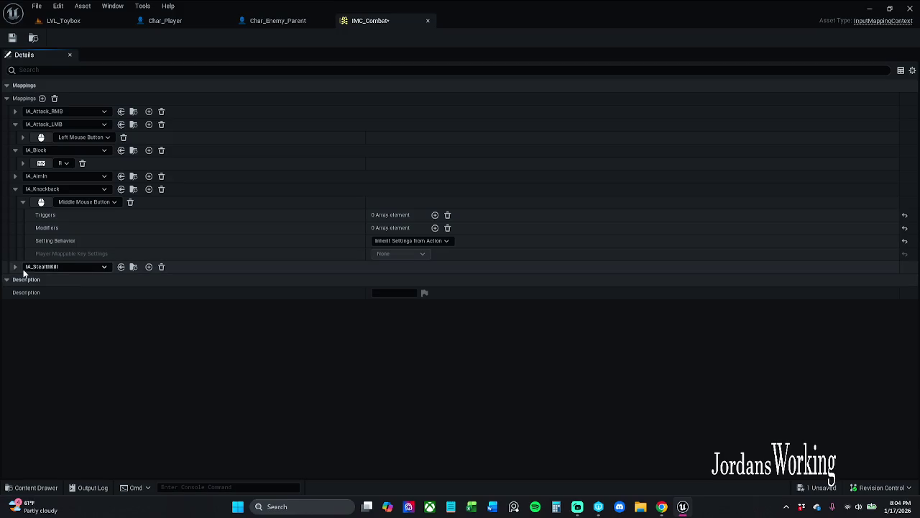
click(15, 267)
click(22, 279)
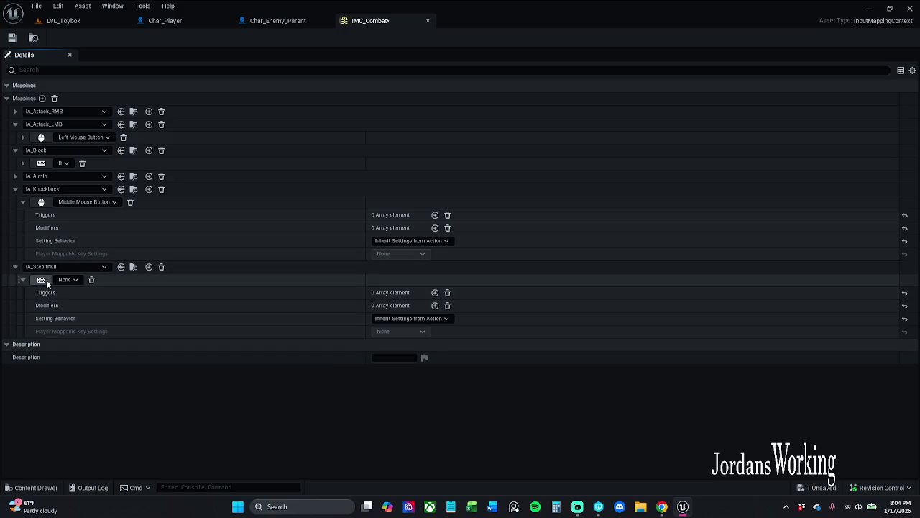
key(y)
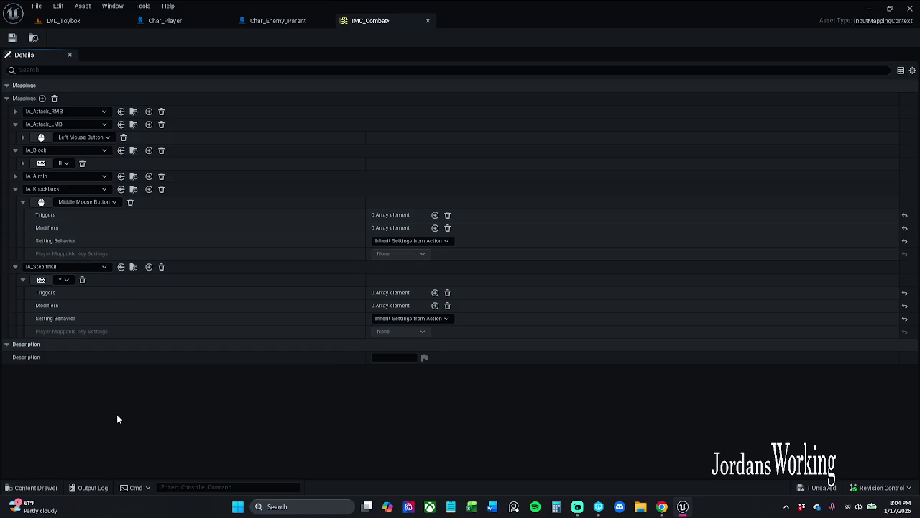
Step: Save IMC_Combat, checking it out when asked, and close the asset
click(12, 37)
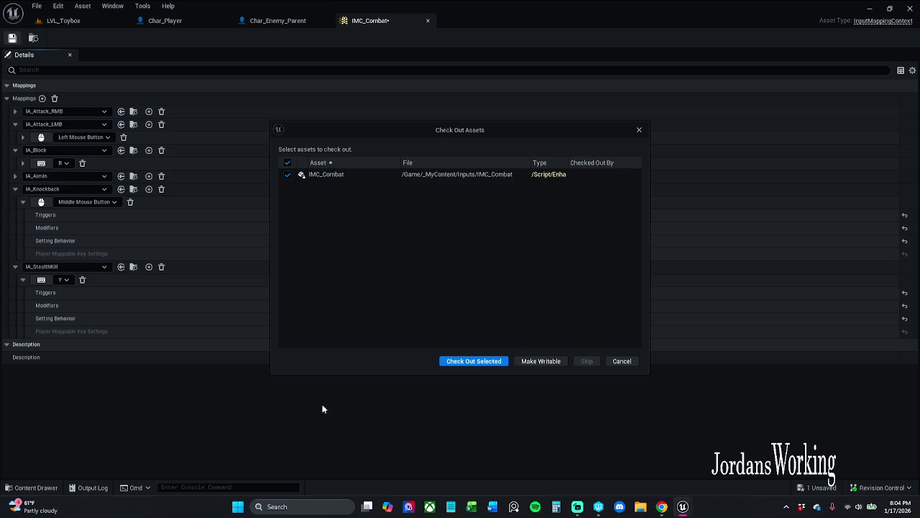
click(479, 362)
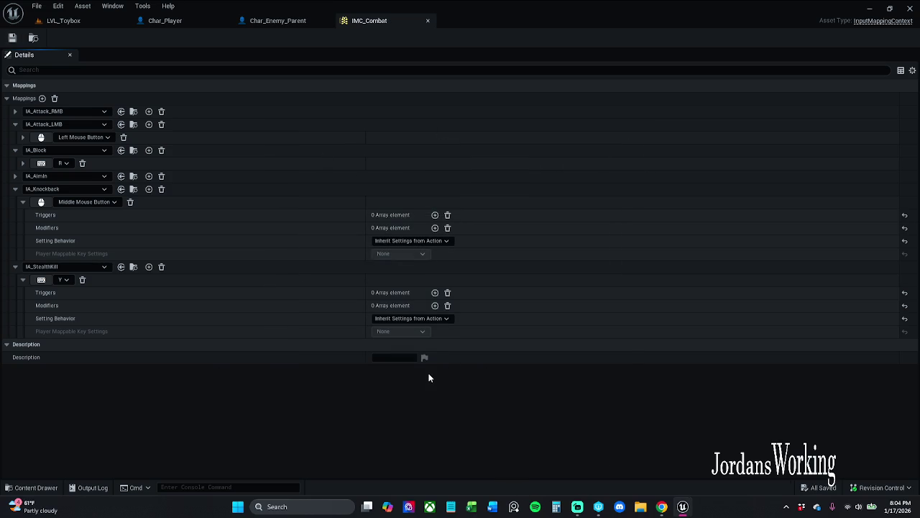
click(428, 21)
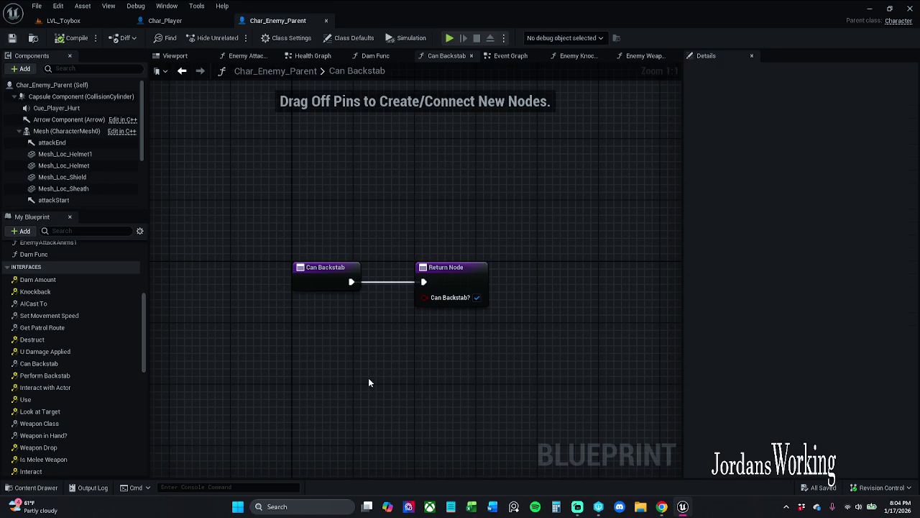
Step: Add an IA_StealthKill input event to Char_Player's Event Graph and expand its pins
click(162, 21)
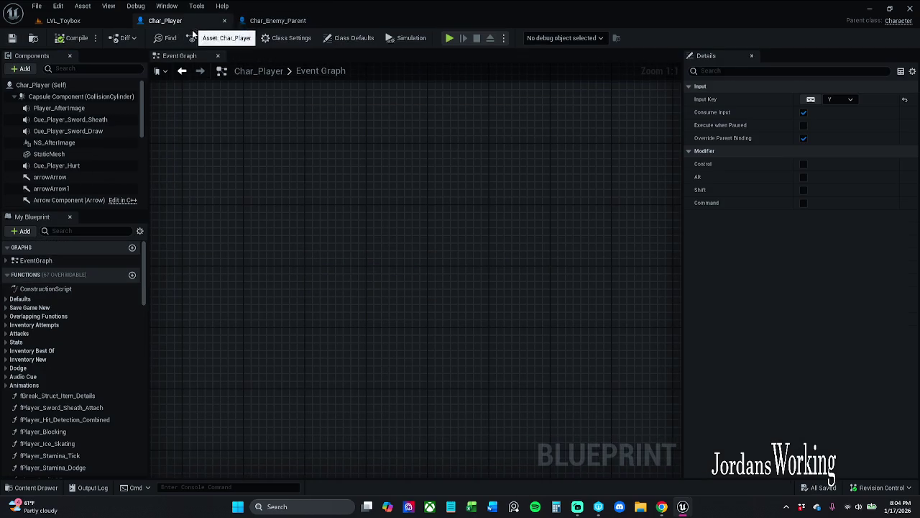
right_click(335, 267)
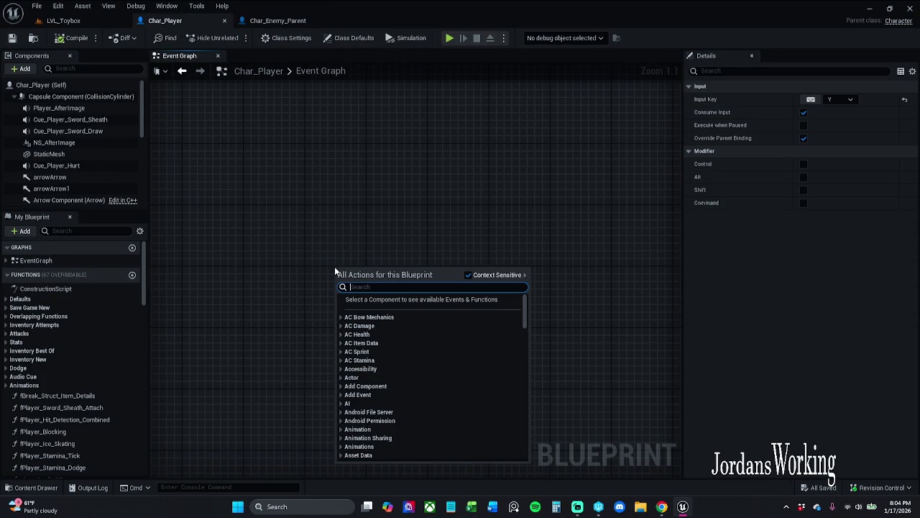
text(IA_St)
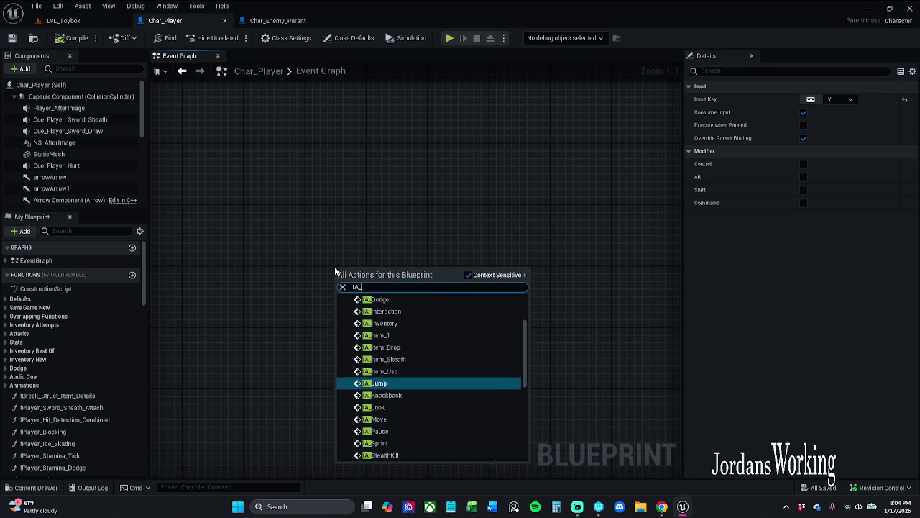
key(Return)
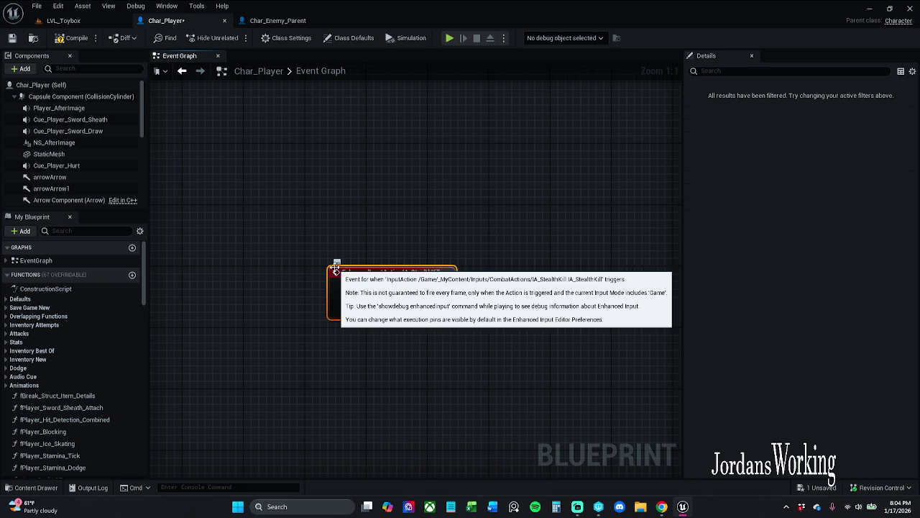
scroll(341, 273, down, 4)
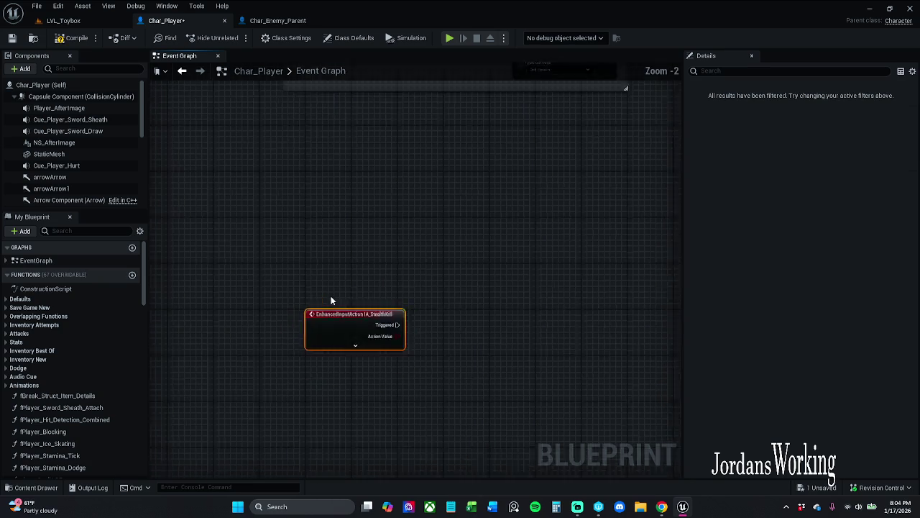
scroll(335, 278, up, 4)
scroll(389, 259, down, 3)
mouse_move(401, 255)
mouse_down()
mouse_move(312, 397)
mouse_move(308, 187)
mouse_move(319, 256)
mouse_up()
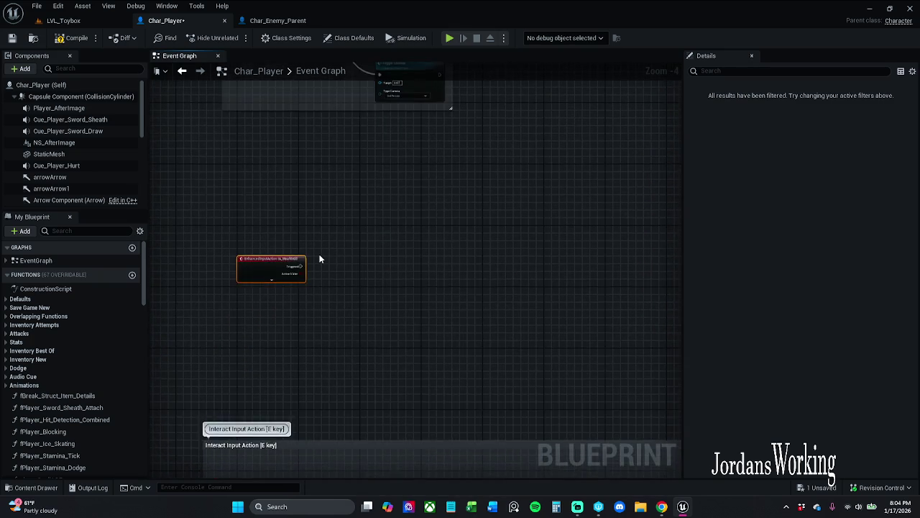
scroll(320, 255, up, 4)
click(220, 305)
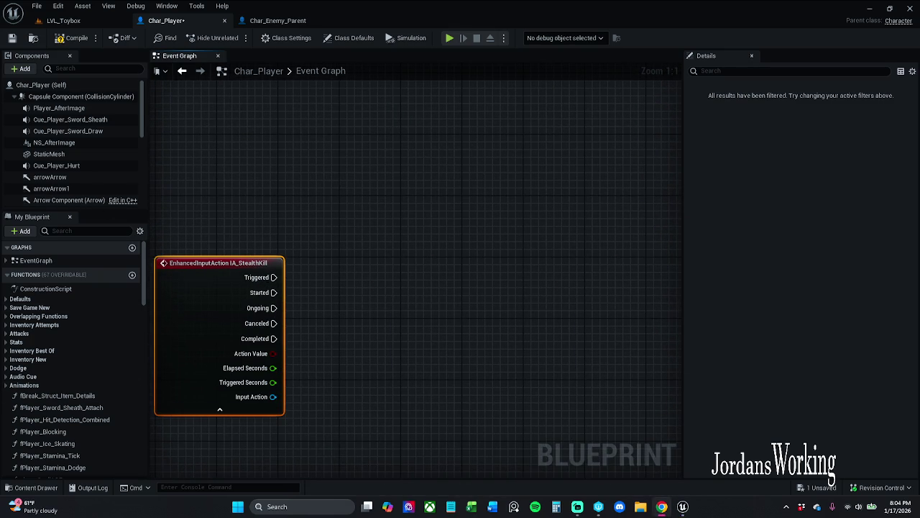
Step: Create a new function in Char_Player, keeping the default name NewFunction_0
mouse_move(283, 187)
mouse_down()
mouse_move(320, 242)
mouse_move(382, 205)
mouse_up()
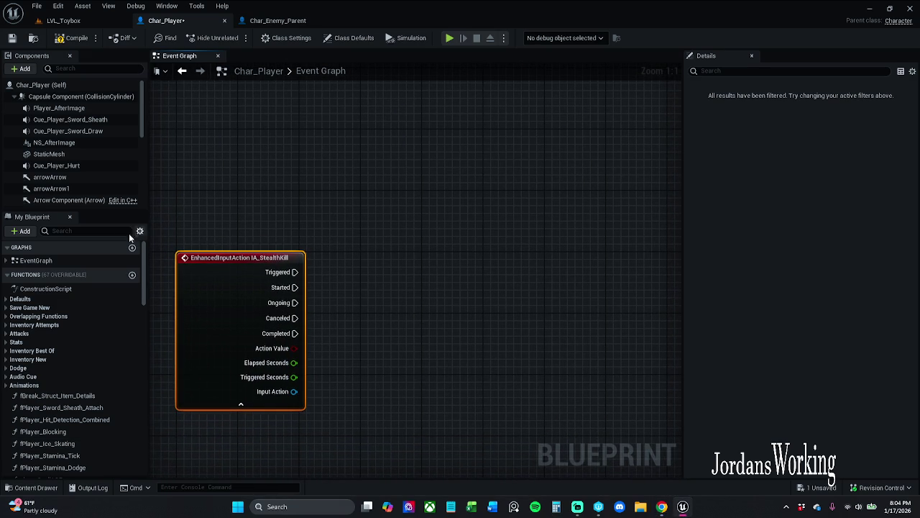
click(132, 274)
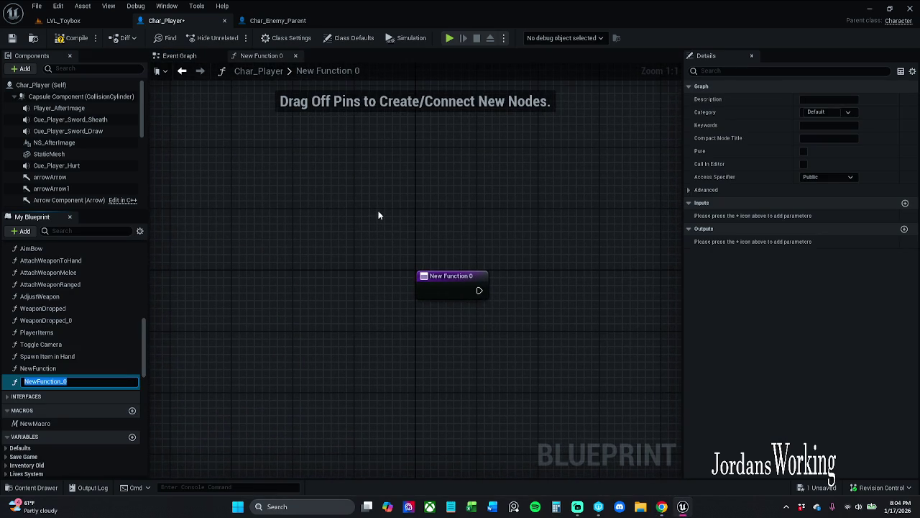
click(378, 215)
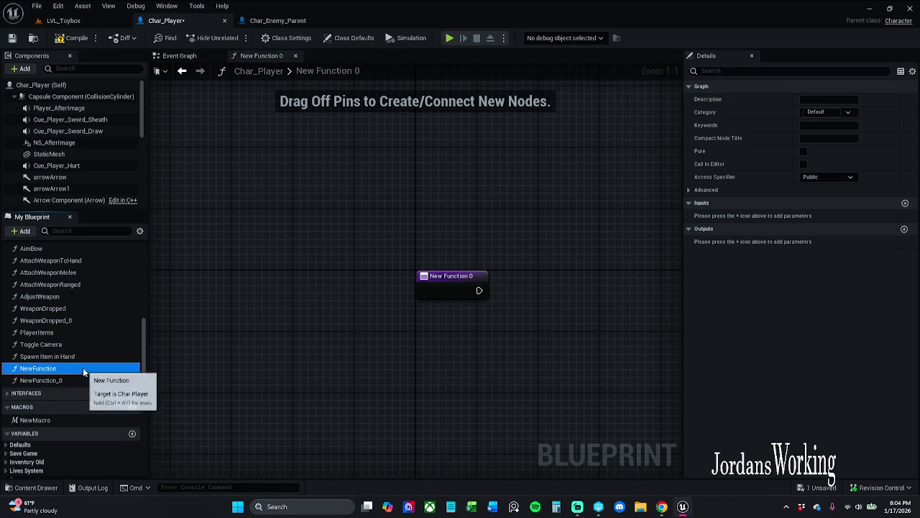
Step: Open NewFunction_0 and try naming it PerformBackstab, which is rejected as already taken
double_click(83, 368)
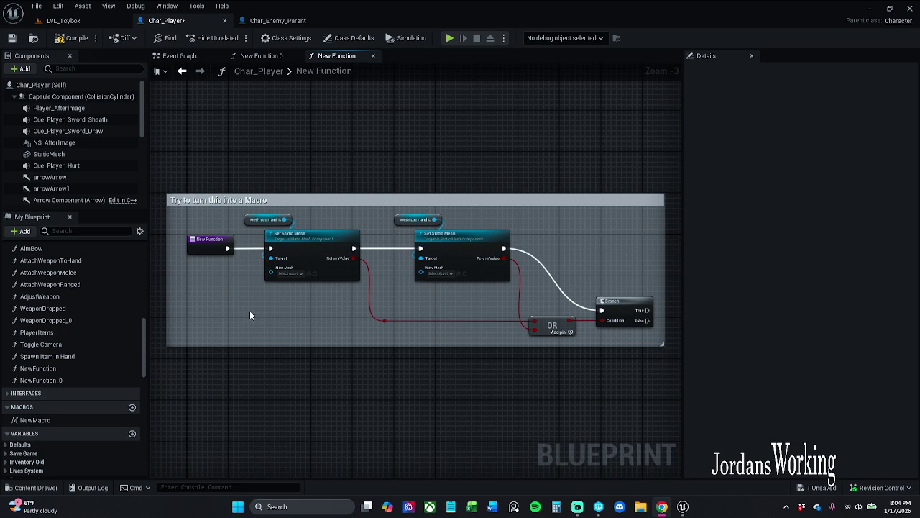
scroll(257, 303, up, 2)
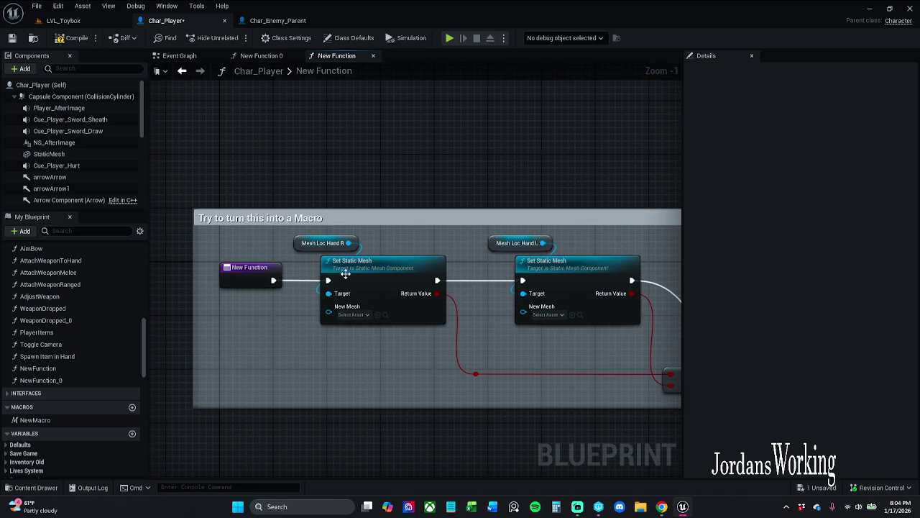
scroll(335, 292, down, 1)
mouse_move(335, 292)
mouse_down()
mouse_move(256, 273)
mouse_move(323, 267)
mouse_move(331, 277)
mouse_up()
double_click(85, 376)
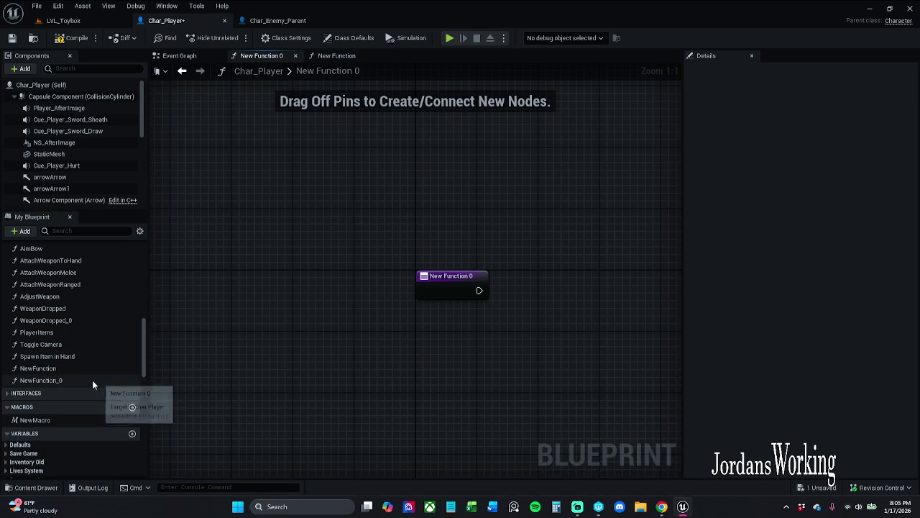
click(92, 381)
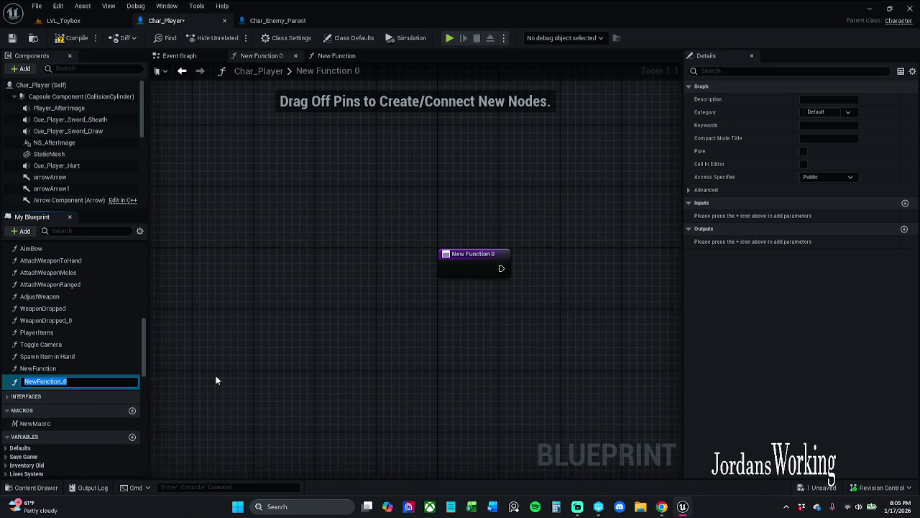
text(Per)
text(ab)
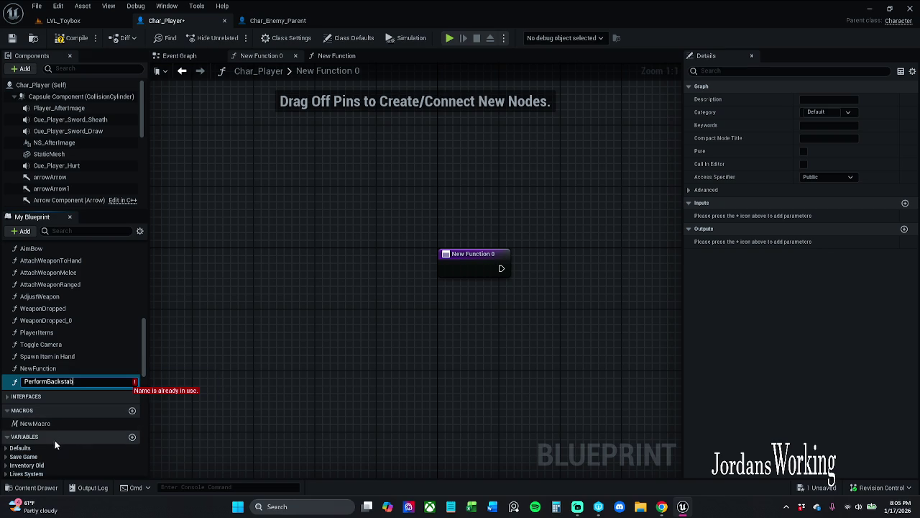
scroll(67, 433, down, 1)
click(269, 331)
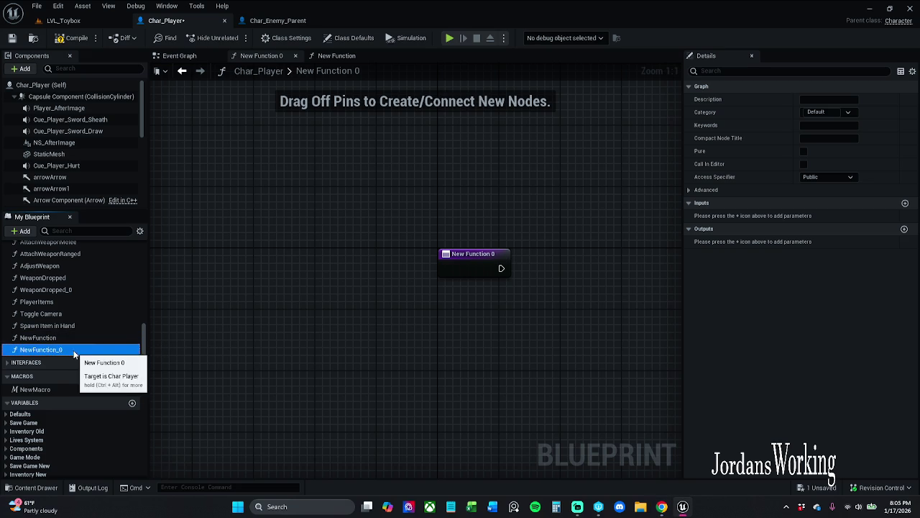
Step: Rename the function to Backstab and pull a connection from its entry's execution pin
click(117, 350)
text(Backstab)
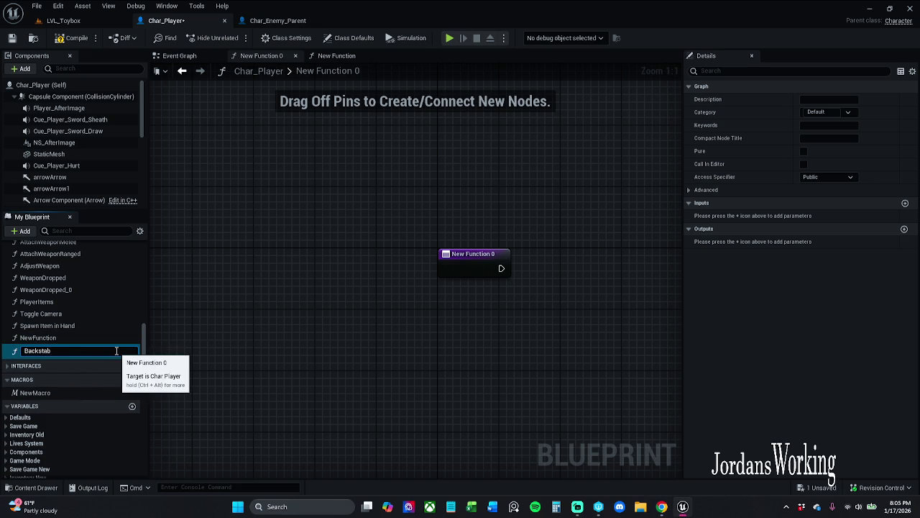
key(Return)
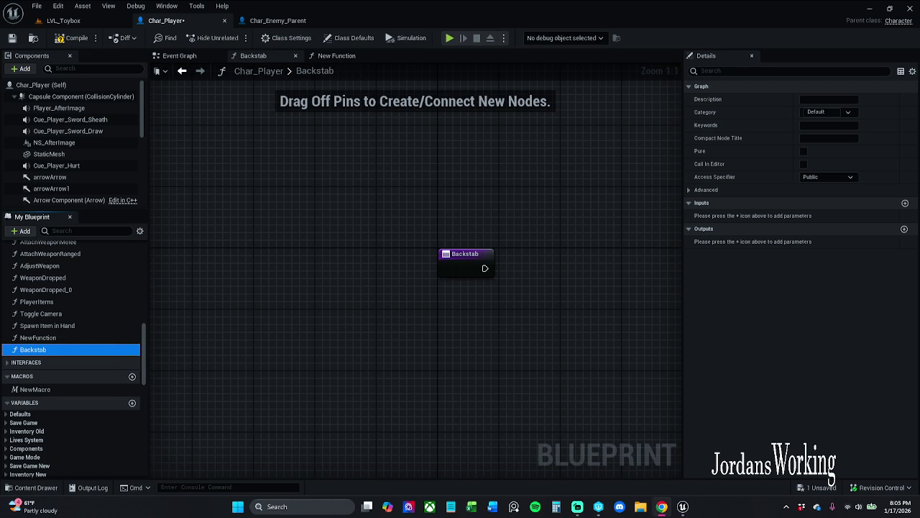
drag(276, 238, 407, 239)
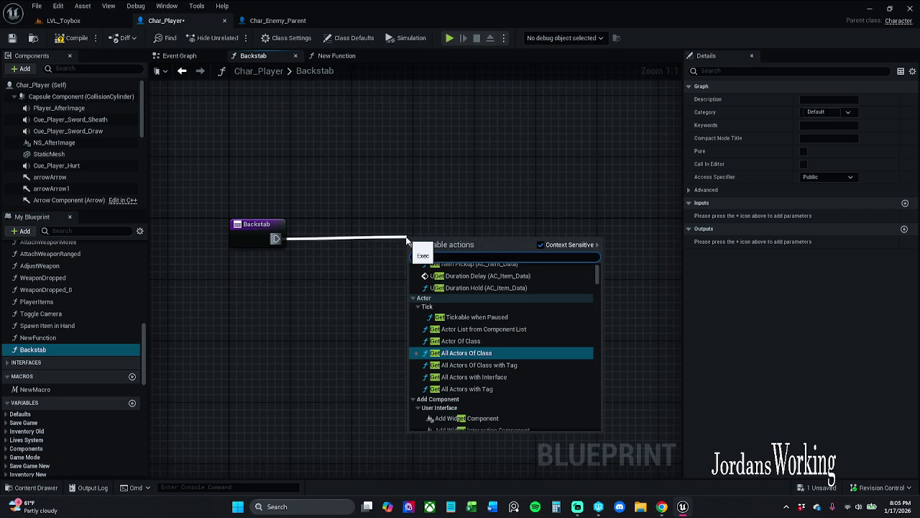
Step: Add a Sphere Trace (AC_Item_Data) call after Backstab's entry, then open that function's graph
click(270, 280)
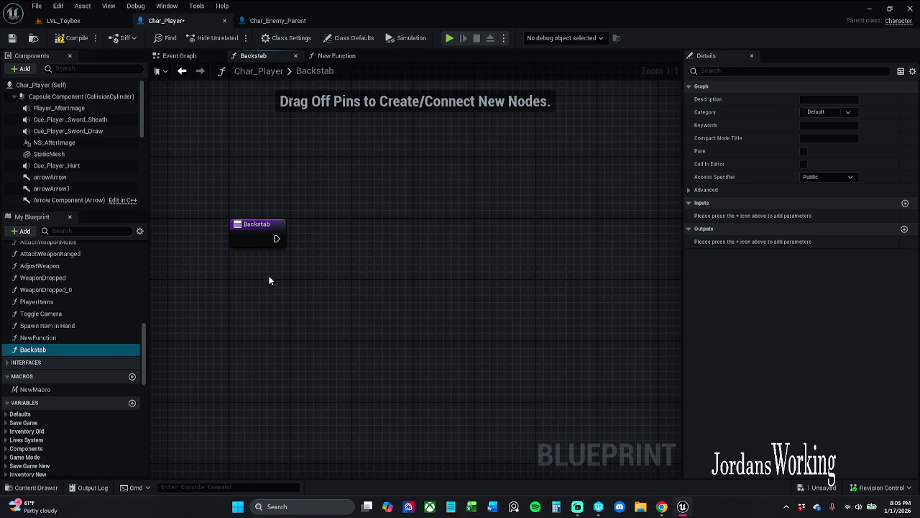
drag(274, 238, 354, 235)
text(sphe)
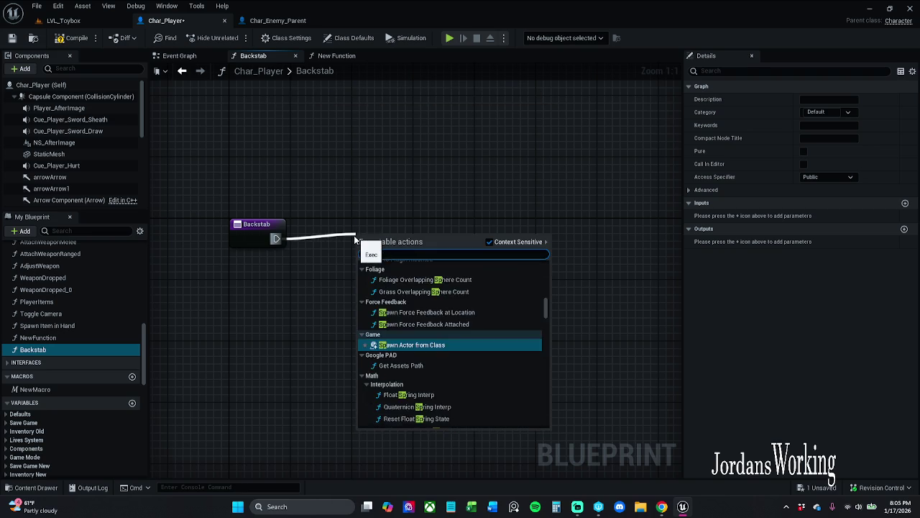
text(re t)
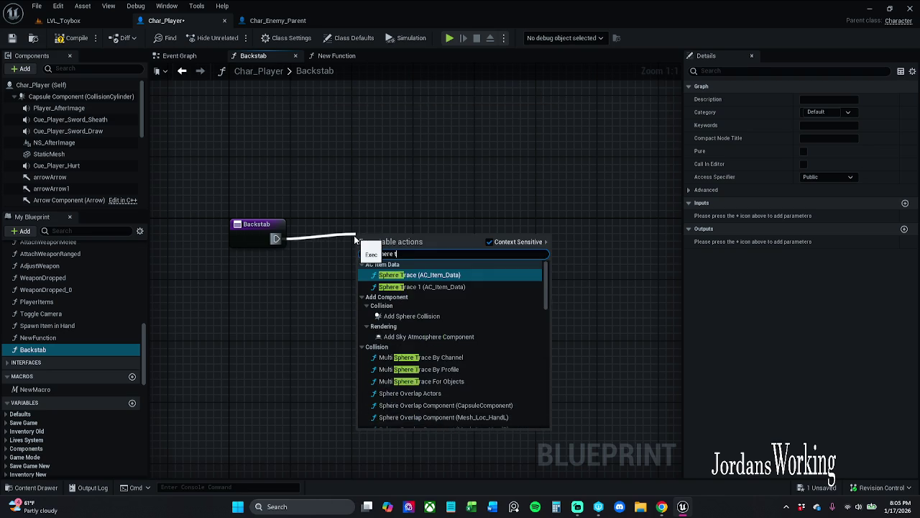
text(race)
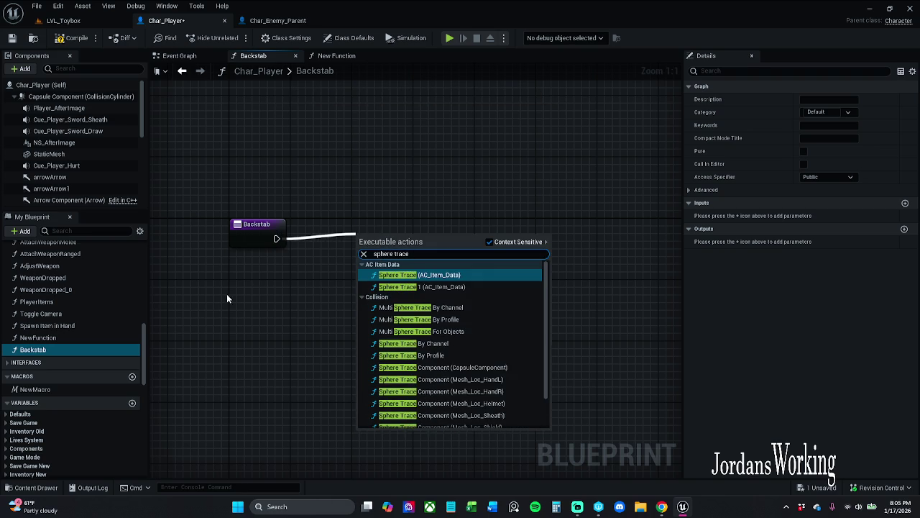
click(464, 276)
drag(417, 251, 461, 222)
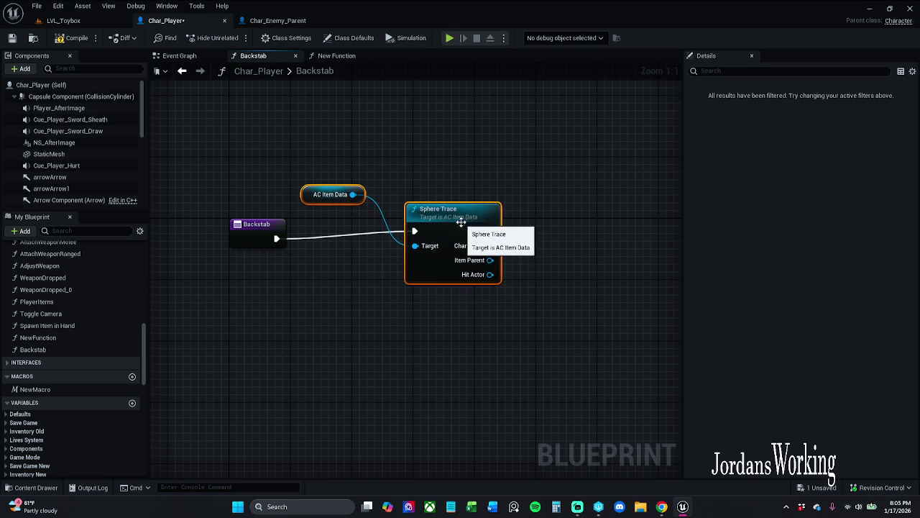
click(441, 227)
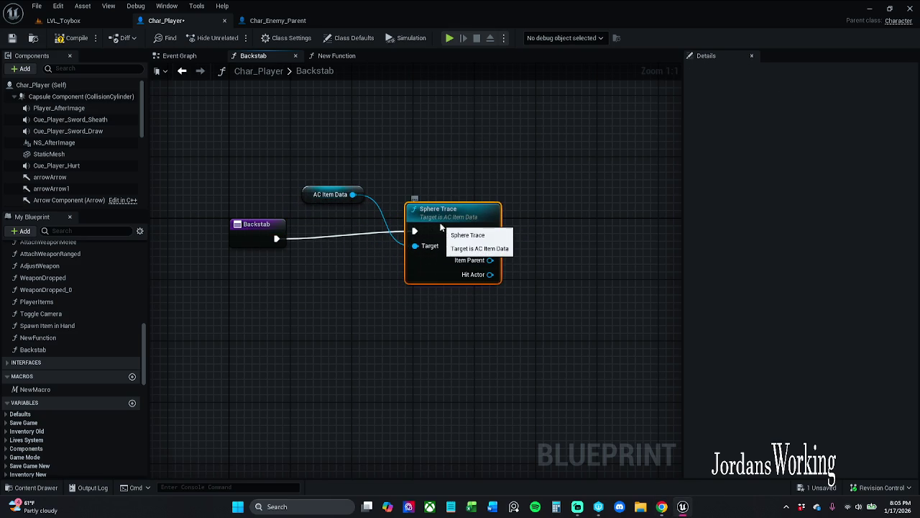
double_click(435, 280)
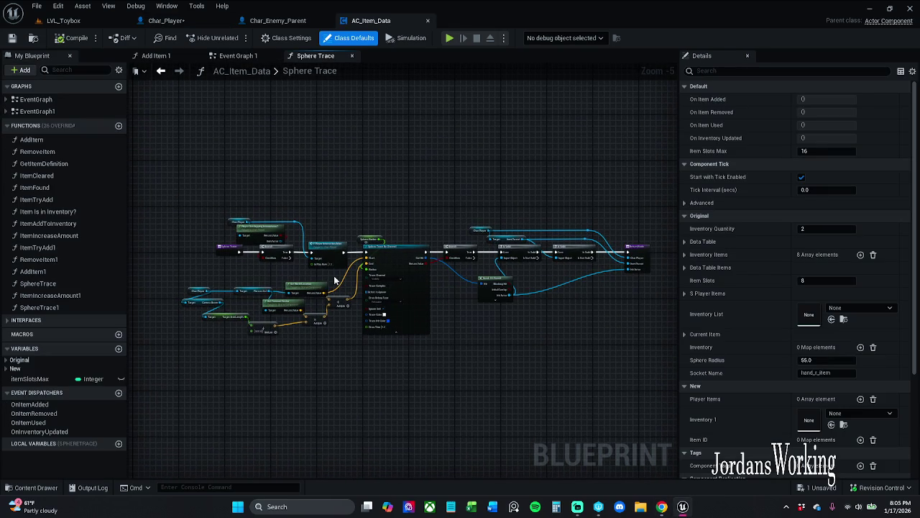
Step: Select the entire node chain in AC_Item_Data's Sphere Trace function for copying
scroll(191, 216, up, 2)
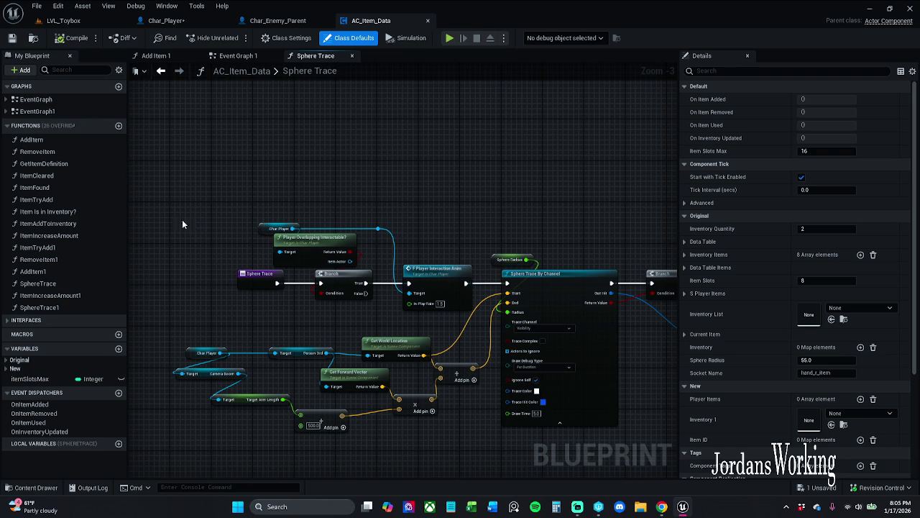
scroll(152, 186, down, 2)
mouse_move(156, 174)
mouse_down()
mouse_move(429, 291)
mouse_move(683, 353)
mouse_move(612, 342)
mouse_up()
click(435, 311)
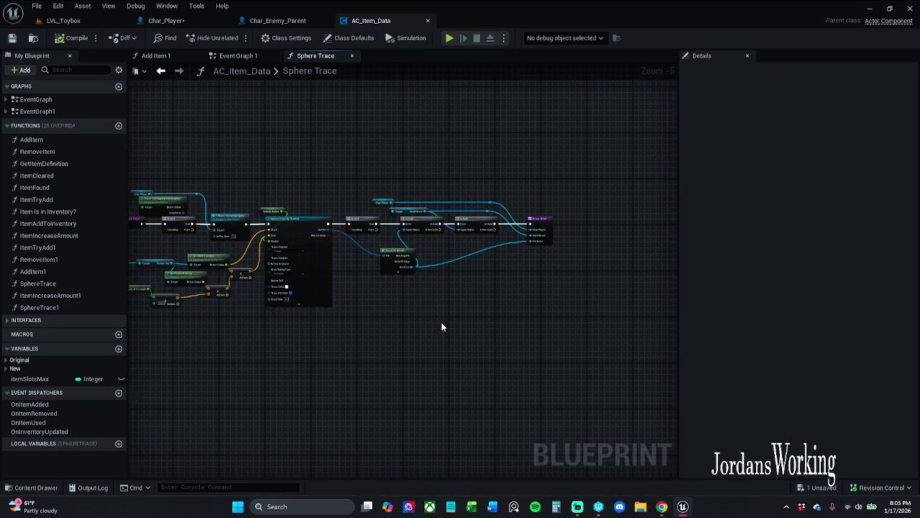
mouse_move(468, 262)
mouse_down()
mouse_move(380, 199)
mouse_move(172, 167)
mouse_up()
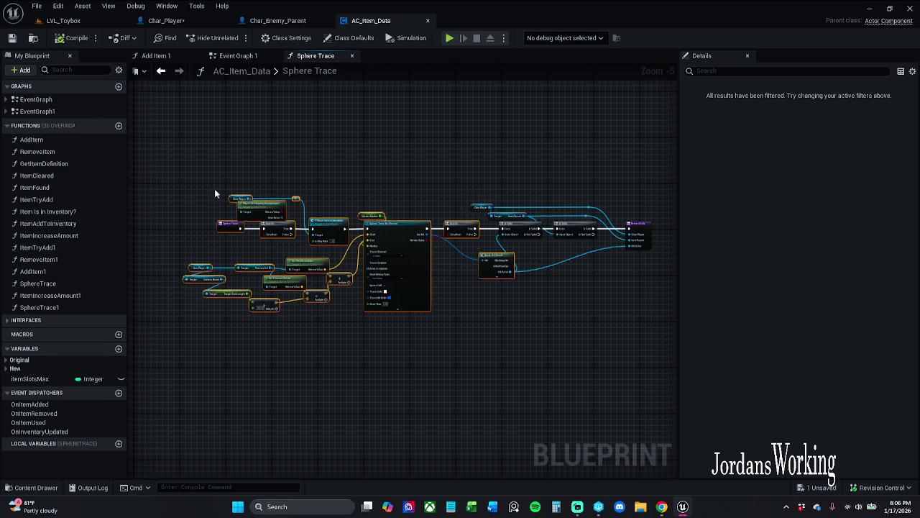
drag(272, 199, 311, 212)
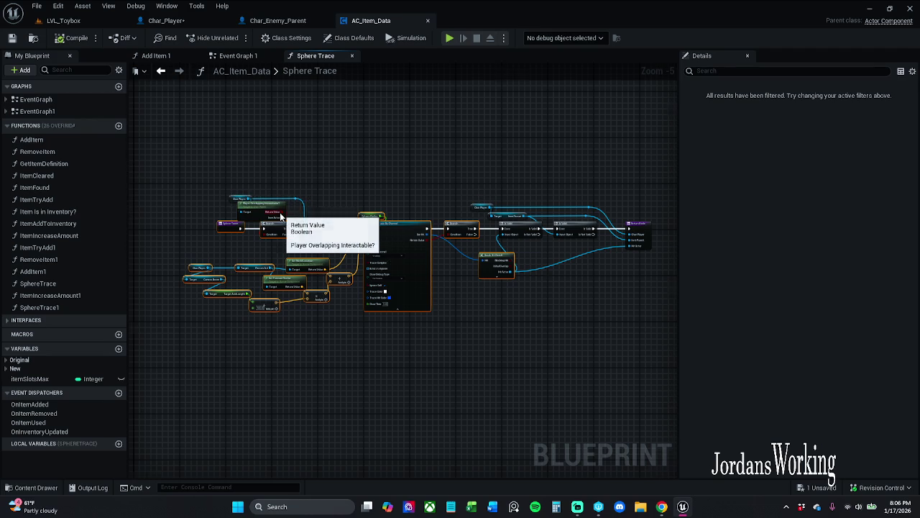
scroll(282, 216, up, 4)
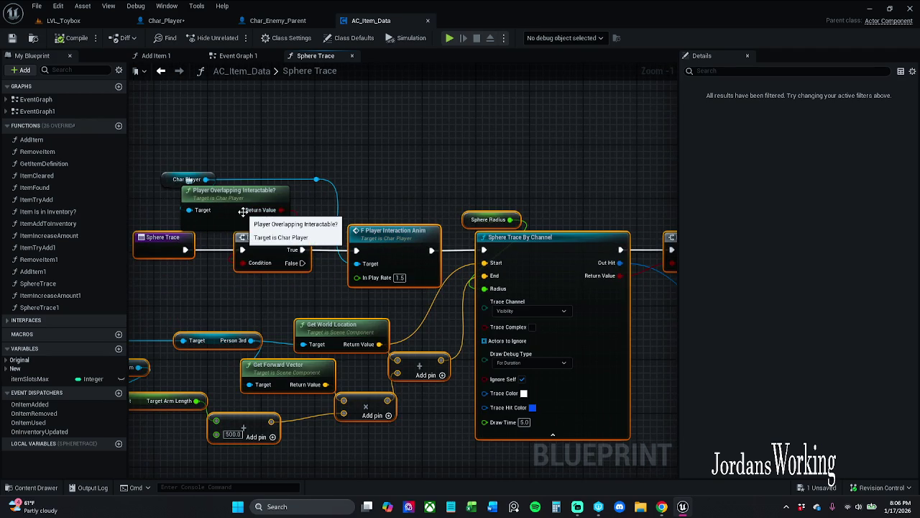
scroll(243, 211, down, 3)
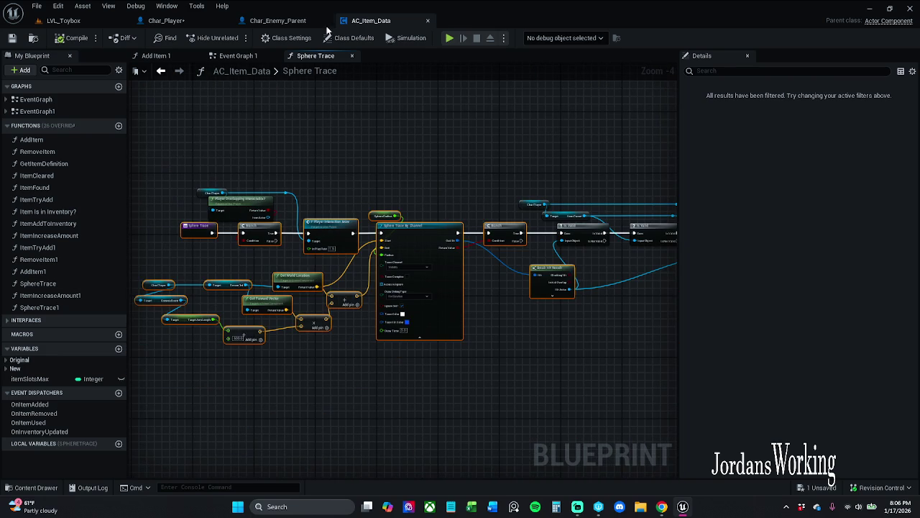
Step: Close AC_Item_Data and select the Sphere Trace call and AC Item Data nodes in Backstab
click(428, 20)
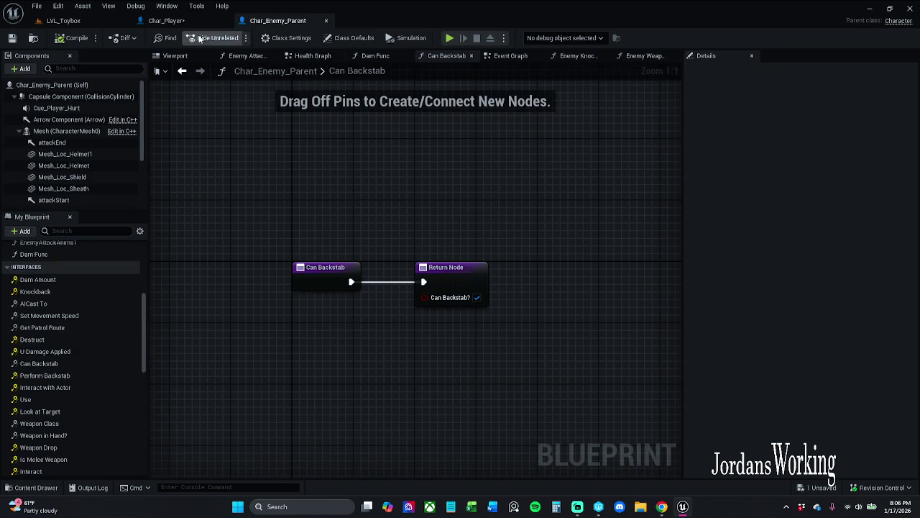
click(166, 20)
drag(403, 164, 528, 252)
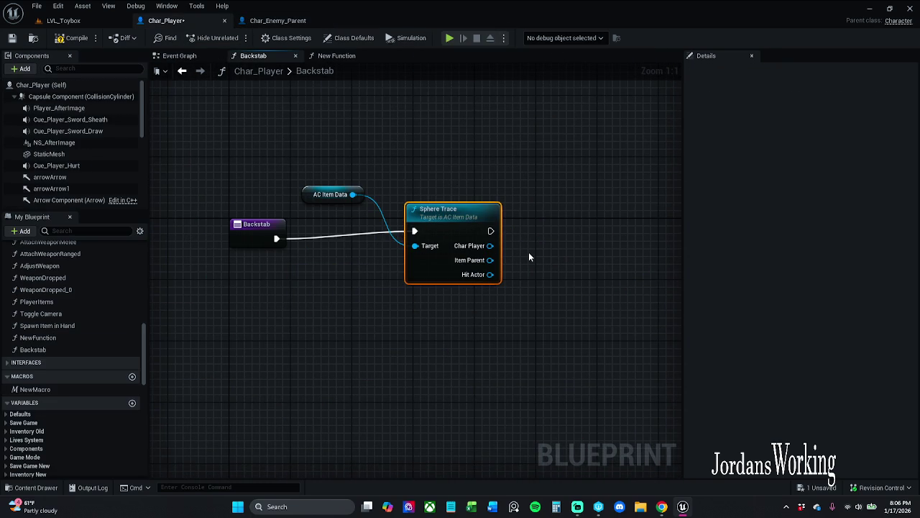
drag(352, 174, 505, 289)
Step: Replace the old nodes with the pasted sphere-trace chain and promote Sphere Radius to a sphereRadius variable
key(Delete)
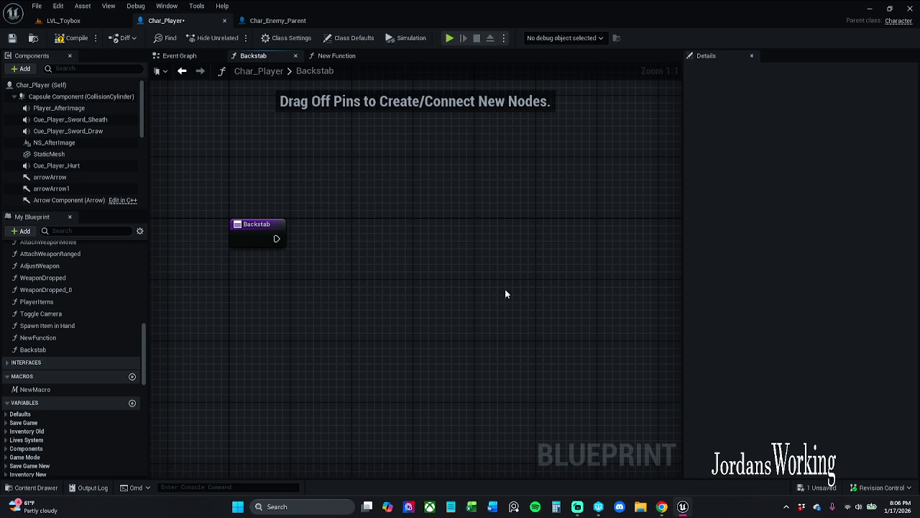
key(ctrl+v)
mouse_move(506, 151)
mouse_down()
mouse_move(414, 228)
mouse_move(483, 225)
mouse_move(480, 217)
mouse_move(199, 189)
mouse_move(276, 206)
mouse_up()
mouse_move(380, 141)
mouse_down()
mouse_move(477, 190)
mouse_move(435, 186)
mouse_up()
right_click(436, 185)
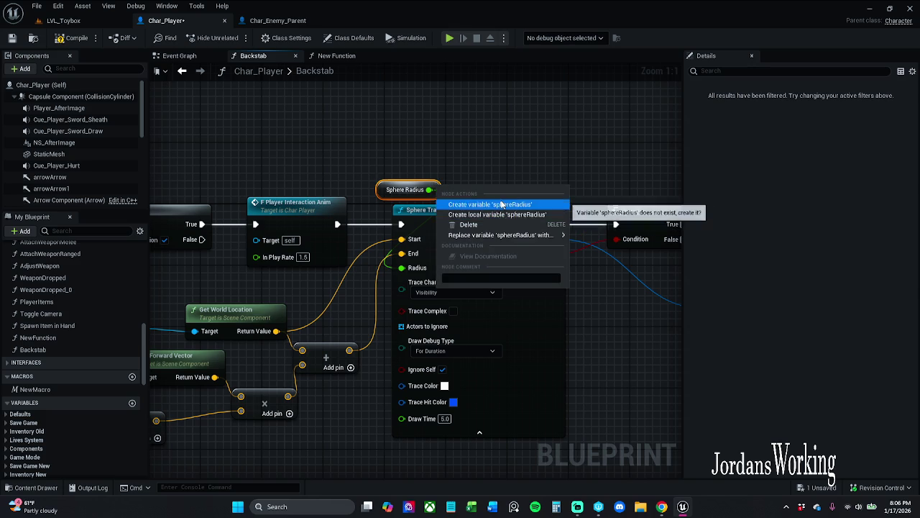
click(497, 203)
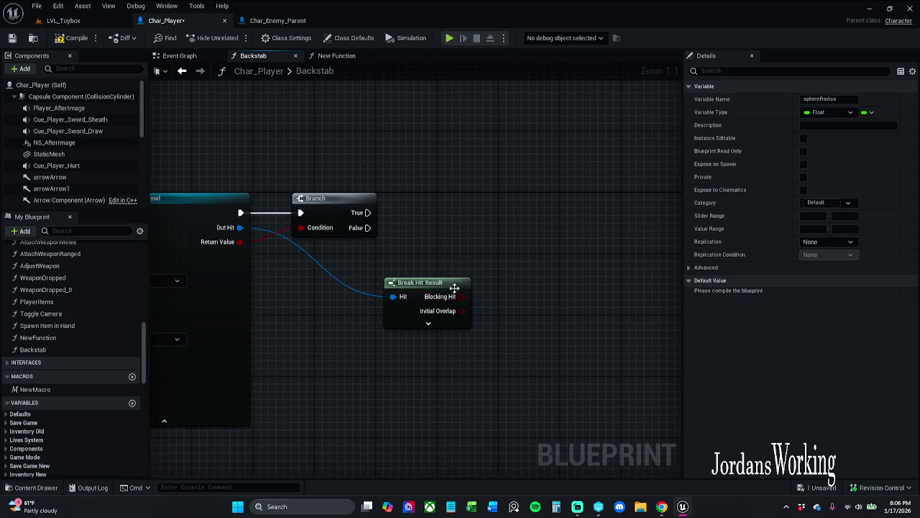
Step: Rearrange Break Hit Result and Branch, and delete the leftover Char Player node
mouse_move(550, 288)
mouse_down()
mouse_move(486, 243)
mouse_move(455, 243)
mouse_move(478, 243)
mouse_up()
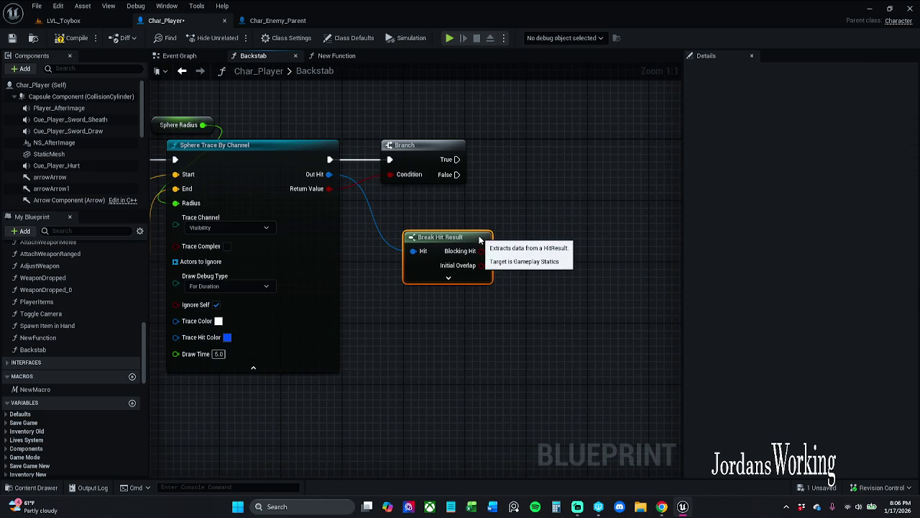
drag(430, 158, 846, 120)
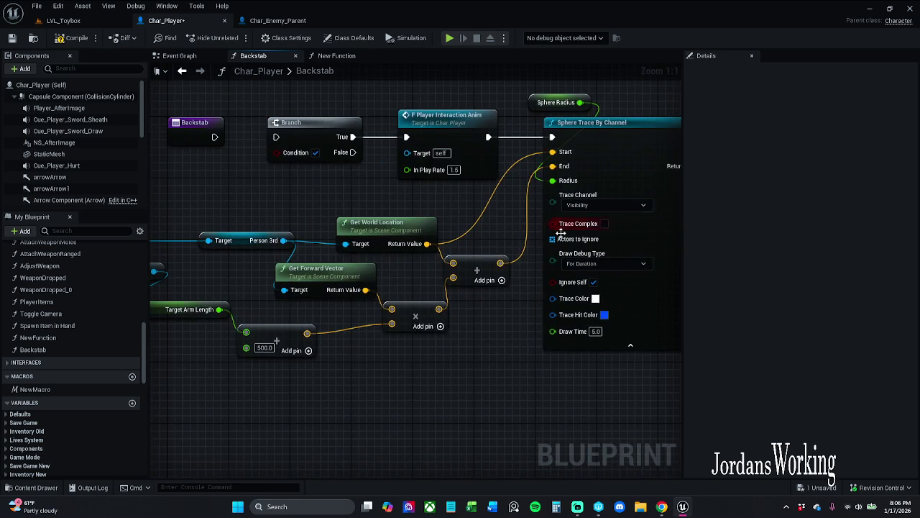
drag(412, 325, 593, 298)
scroll(592, 297, down, 1)
mouse_move(343, 209)
mouse_down()
mouse_move(280, 245)
mouse_move(246, 250)
mouse_up()
click(352, 208)
click(273, 227)
key(Delete)
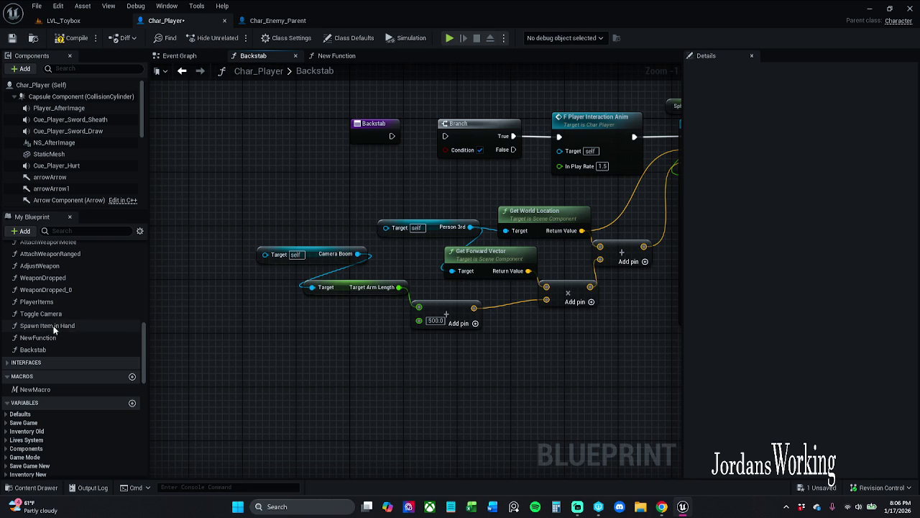
Step: Replace the old Person 3rd getter with the Person3rd component, wired into Get Forward Vector's Target
scroll(65, 325, up, 1)
scroll(85, 163, down, 2)
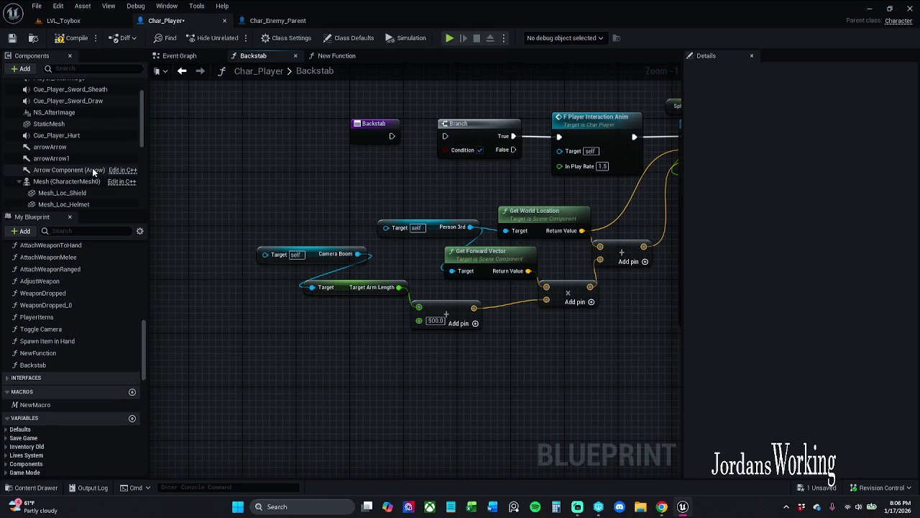
scroll(87, 163, down, 3)
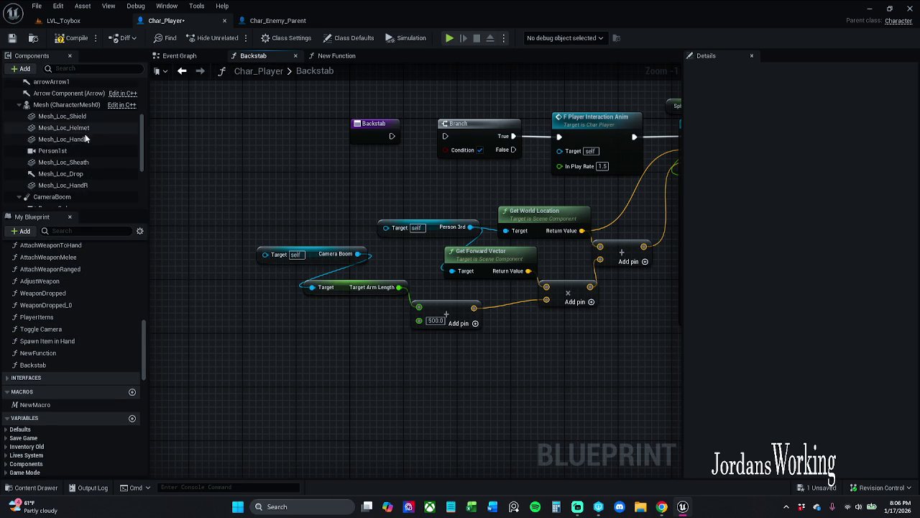
scroll(76, 151, down, 2)
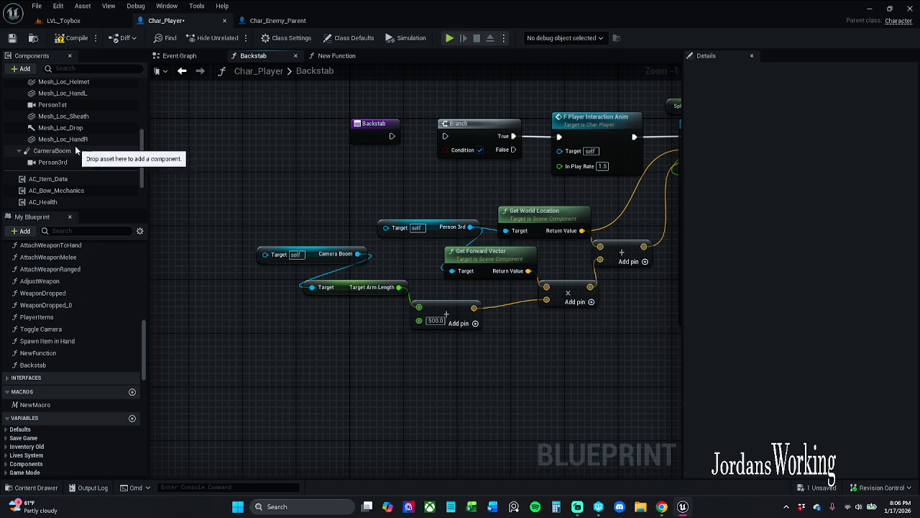
mouse_move(75, 162)
mouse_down()
mouse_move(435, 236)
mouse_move(119, 203)
mouse_move(66, 168)
mouse_move(436, 253)
mouse_move(450, 237)
mouse_move(431, 218)
mouse_move(439, 182)
mouse_up()
click(402, 229)
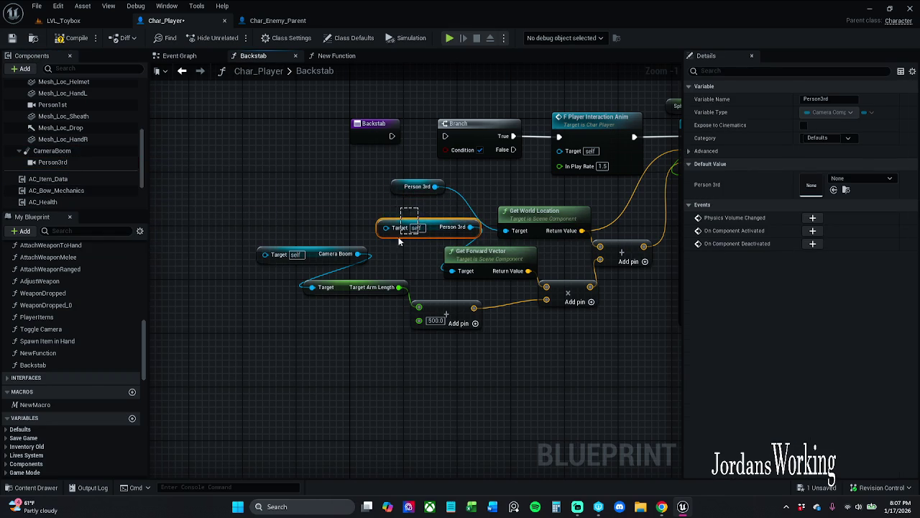
key(Delete)
mouse_move(452, 271)
mouse_down()
mouse_move(381, 263)
mouse_move(435, 187)
mouse_move(377, 242)
mouse_move(374, 230)
mouse_up()
Step: Replace the old Camera Boom getter with the CameraBoom component feeding Target Arm Length's Target
click(330, 223)
click(307, 246)
key(Delete)
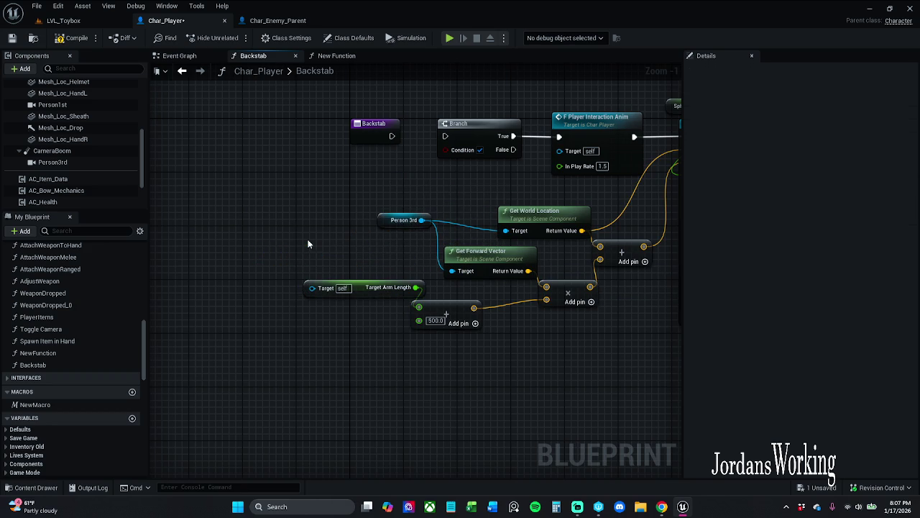
drag(52, 150, 311, 288)
drag(248, 301, 287, 267)
click(338, 243)
scroll(447, 341, down, 2)
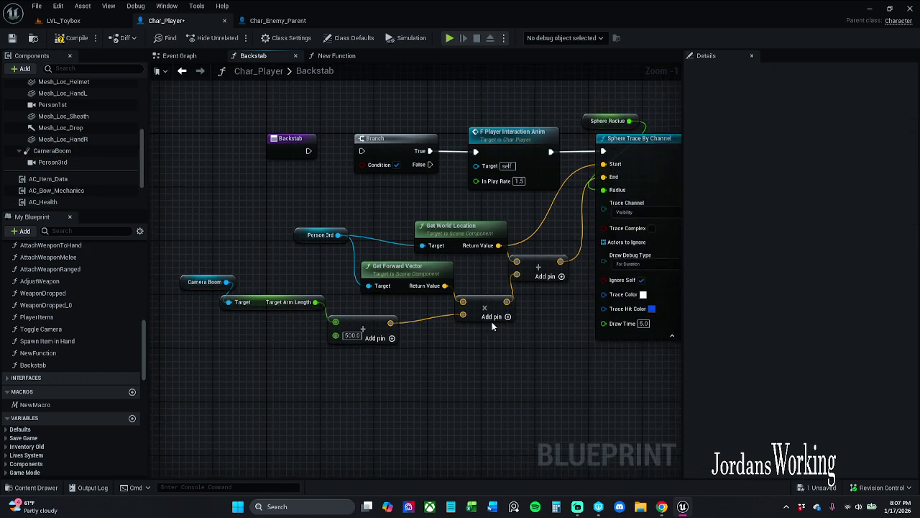
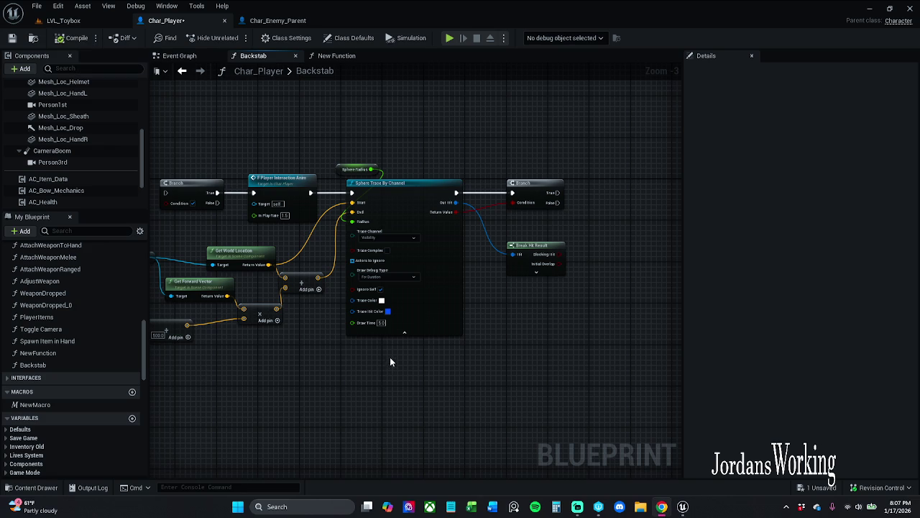
Step: Feed Actors to Ignore a Make Array whose first element is Self
scroll(390, 359, up, 3)
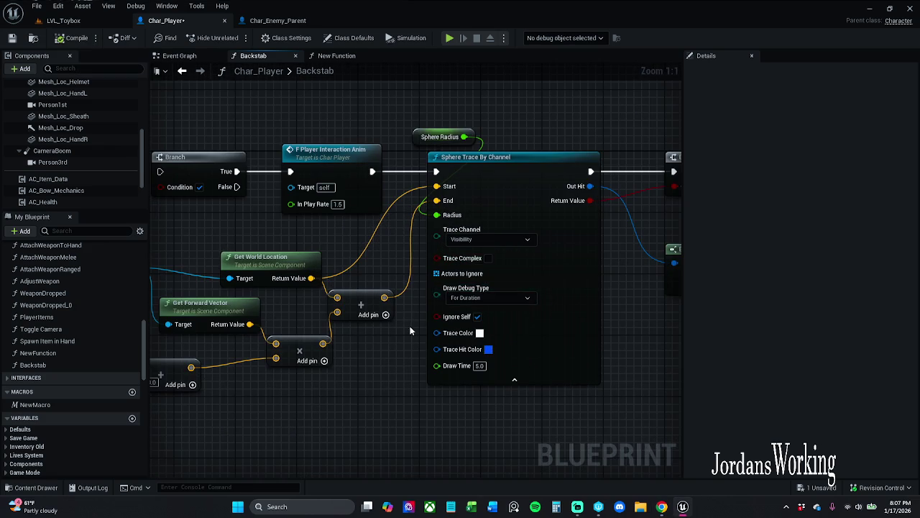
mouse_move(437, 228)
mouse_down()
mouse_move(394, 345)
mouse_move(439, 389)
mouse_move(436, 374)
mouse_up()
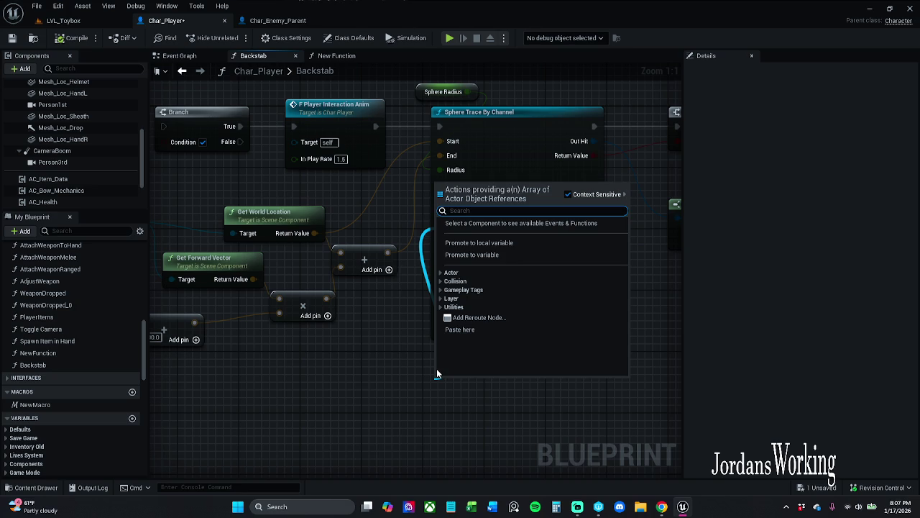
text(make)
key(Return)
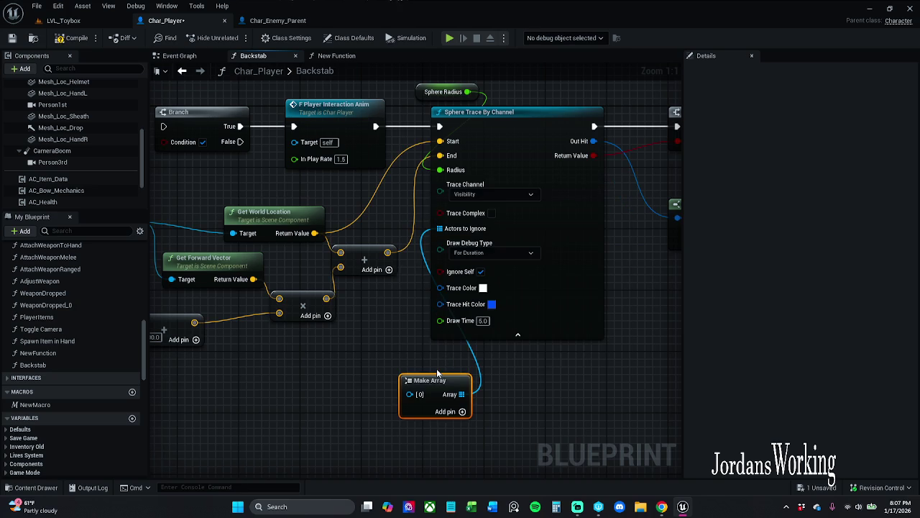
mouse_move(505, 290)
mouse_down()
mouse_move(455, 315)
mouse_move(455, 327)
mouse_up()
text(self)
key(Return)
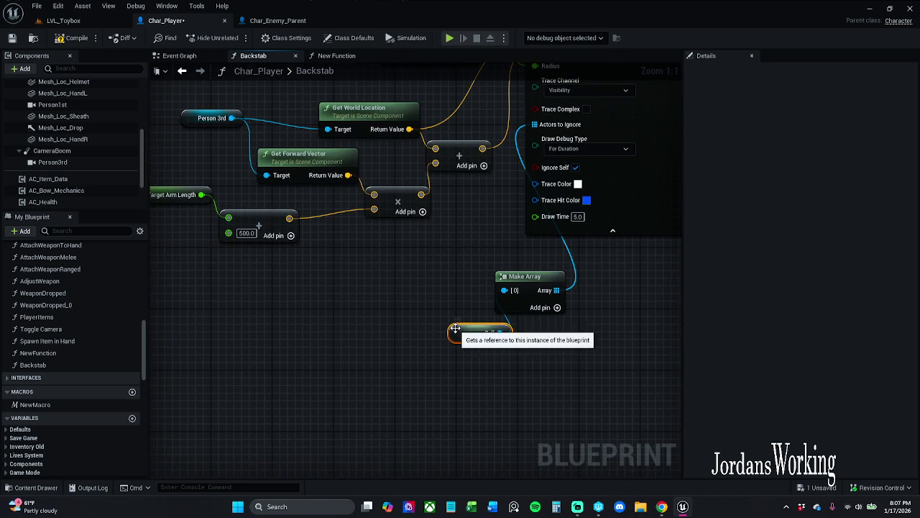
Step: Rearrange the Self, Make Array and vector math nodes into a tidier layout
mouse_move(565, 384)
mouse_down()
mouse_move(479, 308)
mouse_move(532, 288)
mouse_move(519, 257)
mouse_move(498, 257)
mouse_up()
scroll(615, 317, down, 2)
mouse_move(623, 326)
mouse_down()
mouse_move(516, 193)
mouse_move(281, 127)
mouse_up()
drag(595, 161, 548, 161)
click(310, 215)
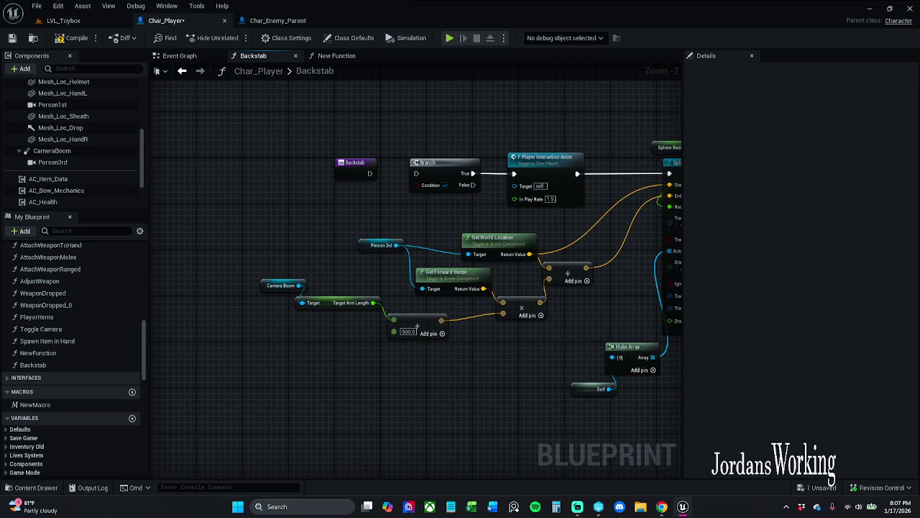
Step: Delete the Player Interaction Anim node and wire Backstab's entry into the Branch
scroll(512, 214, up, 2)
click(467, 170)
key(Delete)
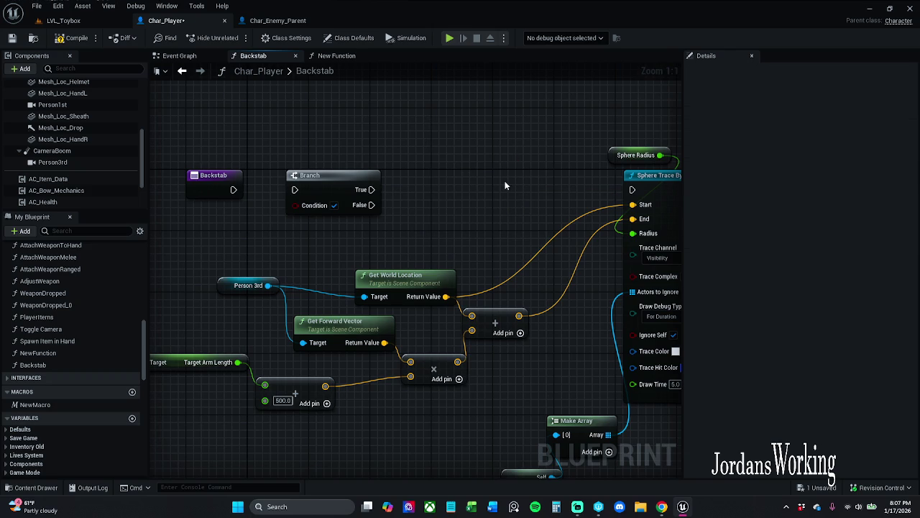
key(Home)
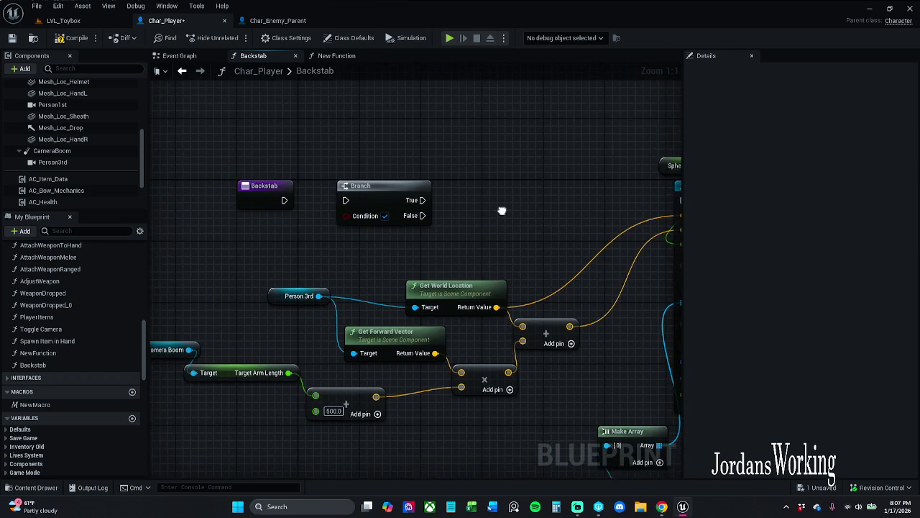
mouse_move(335, 200)
mouse_down()
mouse_move(260, 207)
mouse_move(275, 201)
mouse_up()
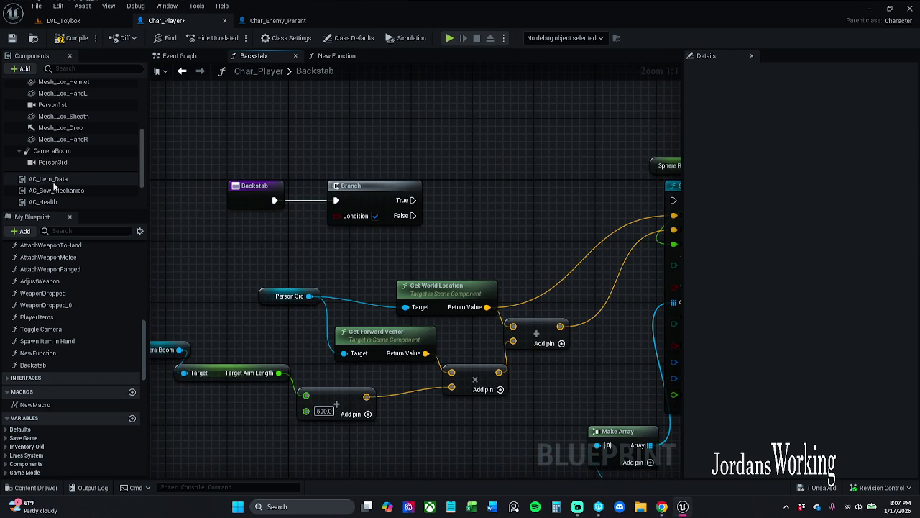
Step: Connect the Branch's True output to the sphere trace
scroll(67, 147, up, 3)
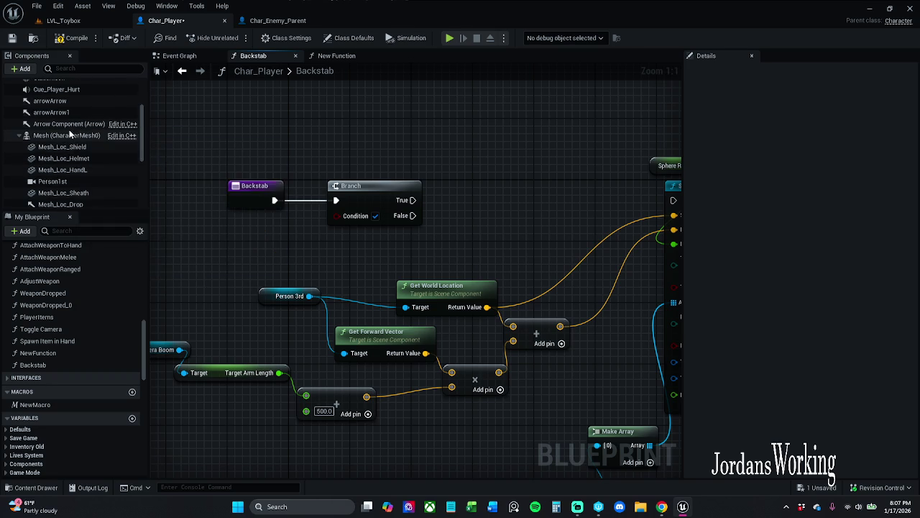
scroll(423, 159, down, 3)
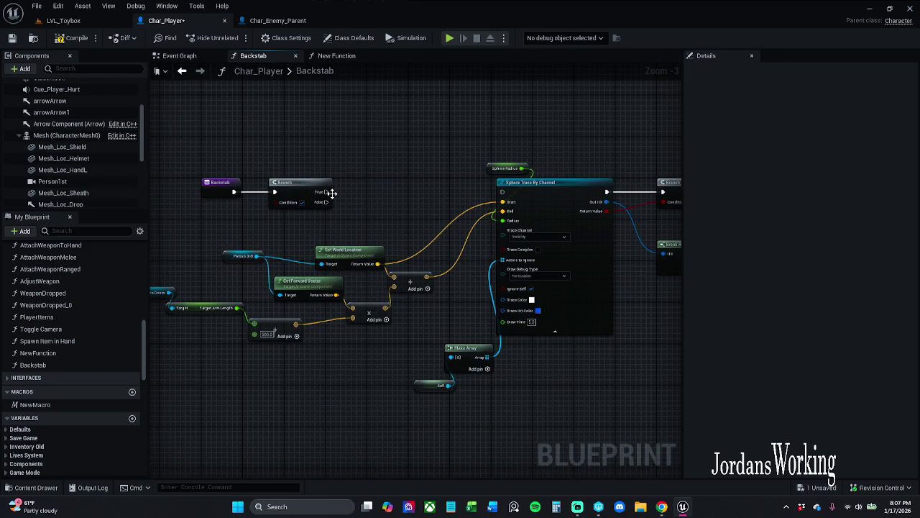
mouse_move(328, 192)
mouse_down()
mouse_move(431, 201)
mouse_move(503, 193)
mouse_up()
drag(367, 232, 435, 226)
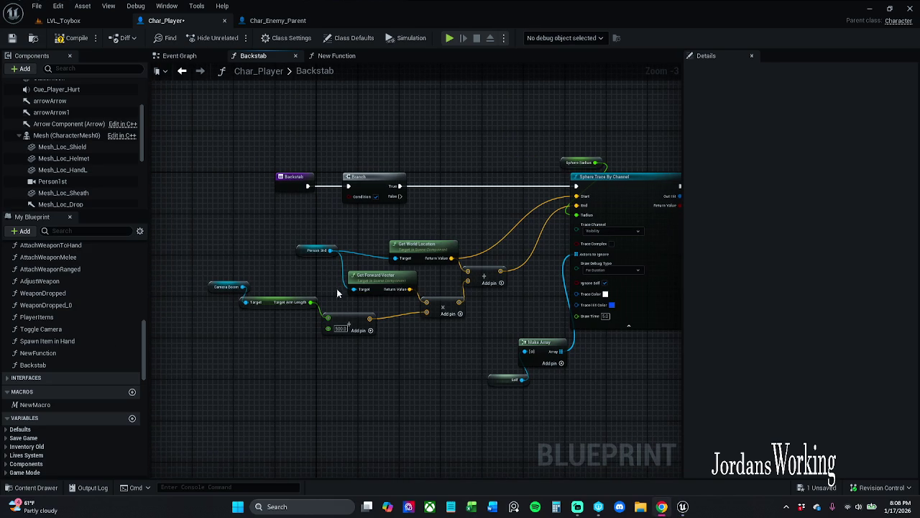
Step: Delete the Sphere Trace By Channel node from the Backstab graph
drag(490, 361, 379, 343)
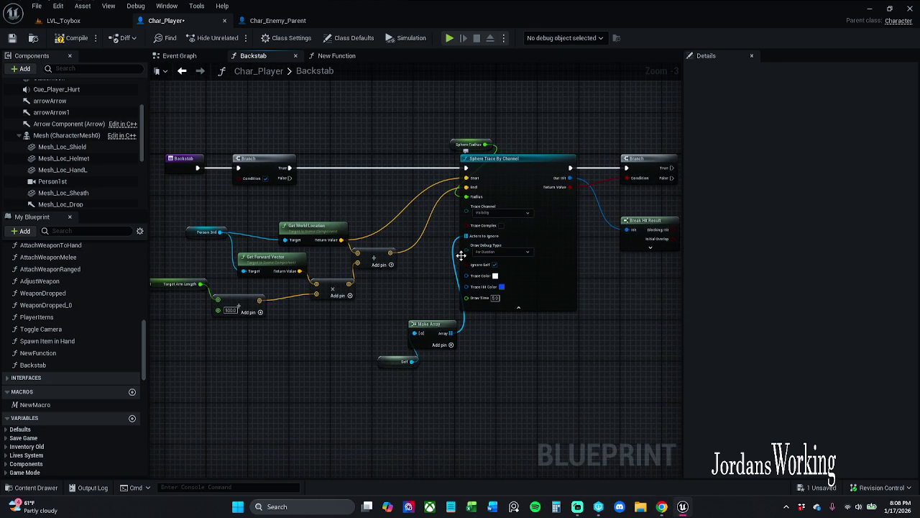
scroll(460, 237, up, 4)
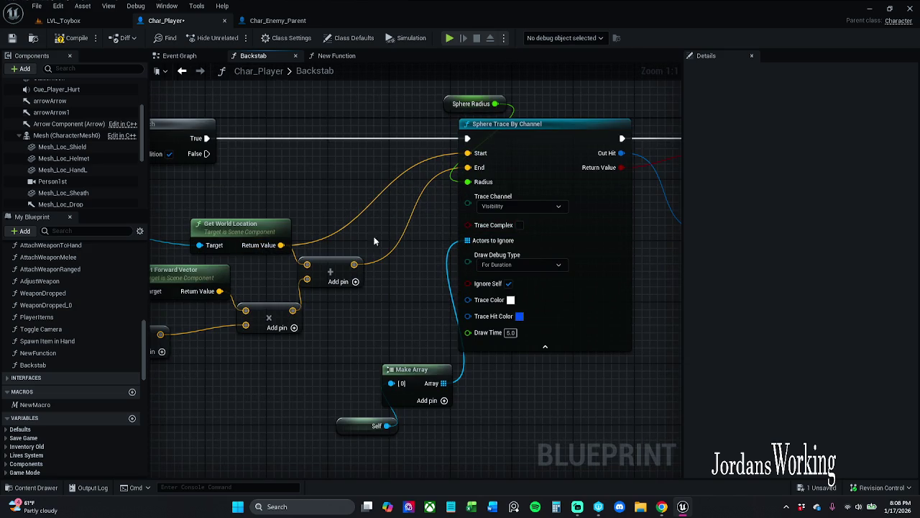
drag(374, 241, 334, 249)
click(537, 182)
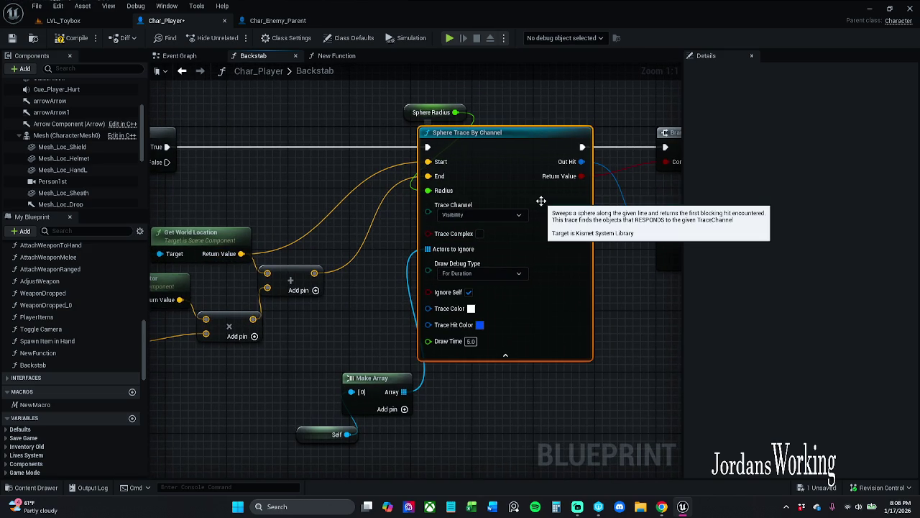
key(Delete)
drag(167, 146, 413, 149)
Step: Add a Sphere Trace For Objects node after the Branch's True output
text(spher)
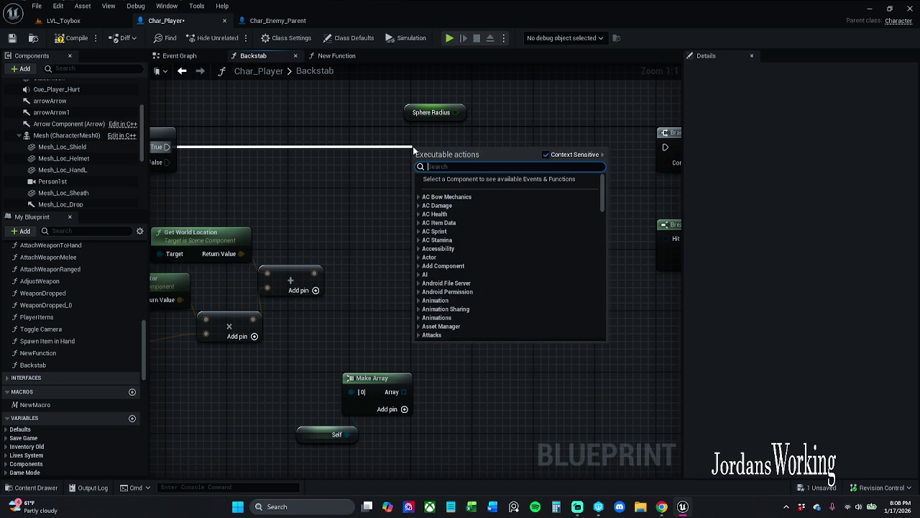
text(e)
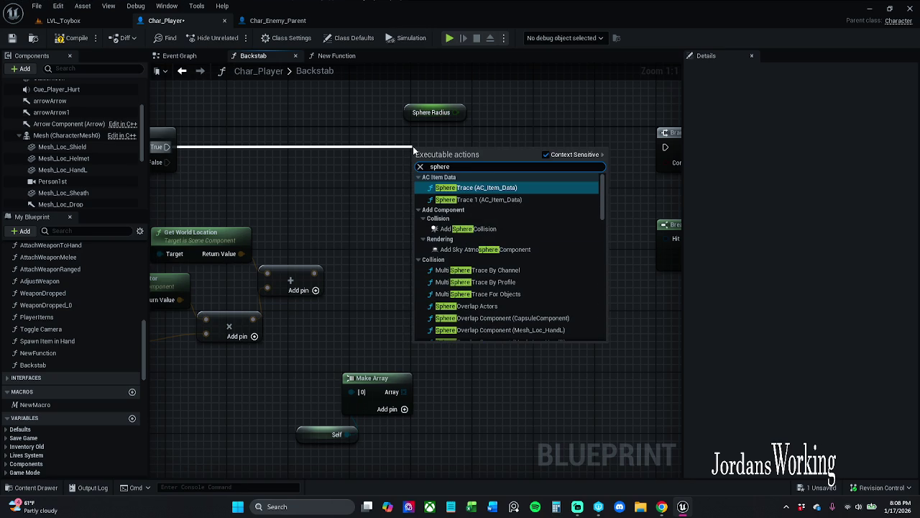
text( trace)
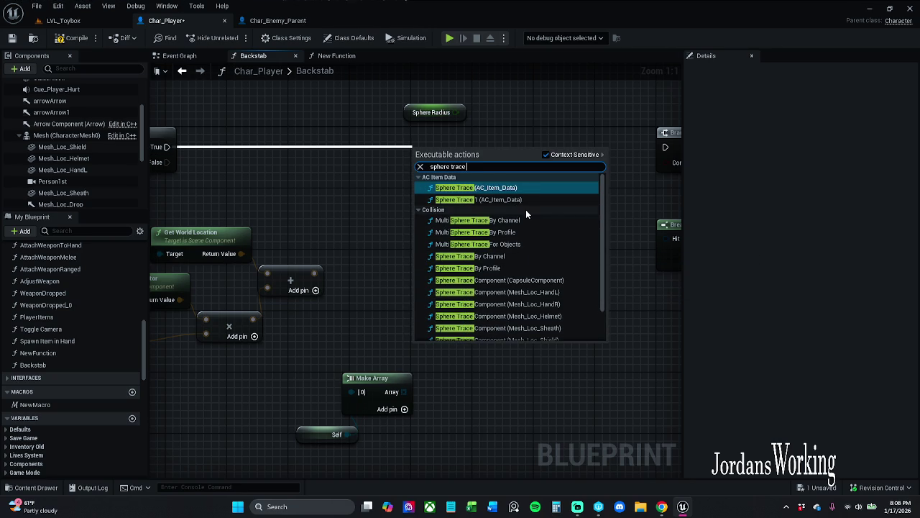
click(526, 243)
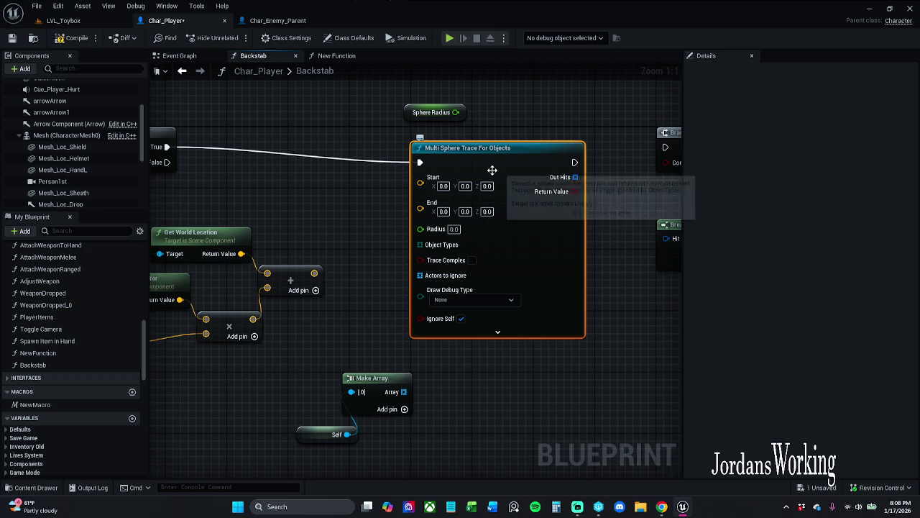
drag(167, 147, 436, 150)
text(sp)
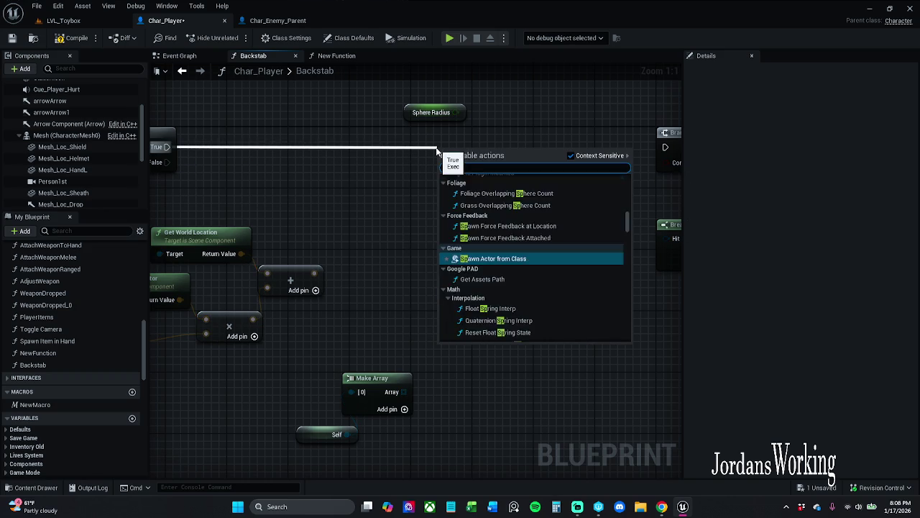
text(here trace )
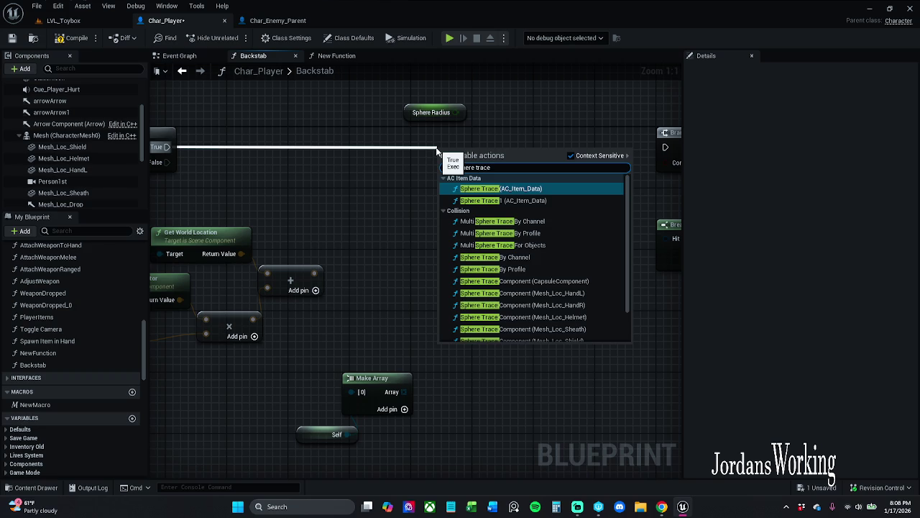
text(for)
key(Return)
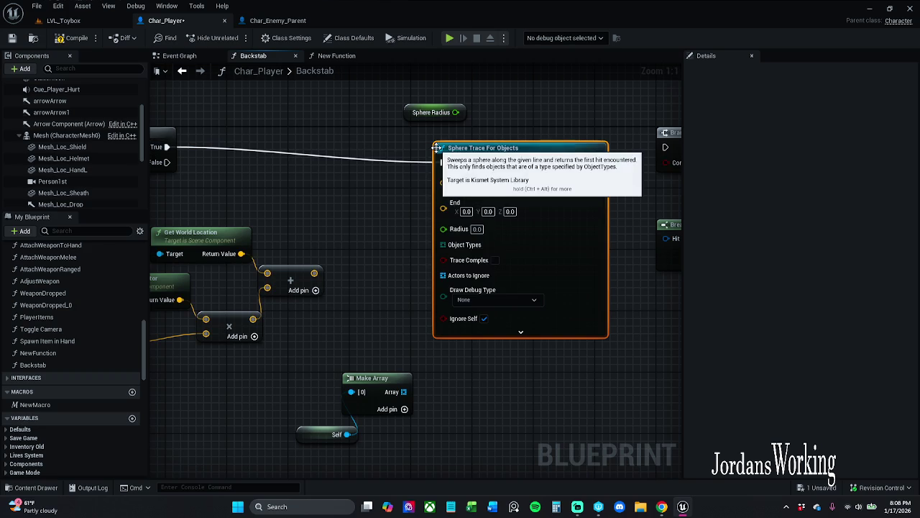
Step: Straighten the wire and line up the Branch and trace nodes
click(163, 138)
drag(296, 165, 341, 164)
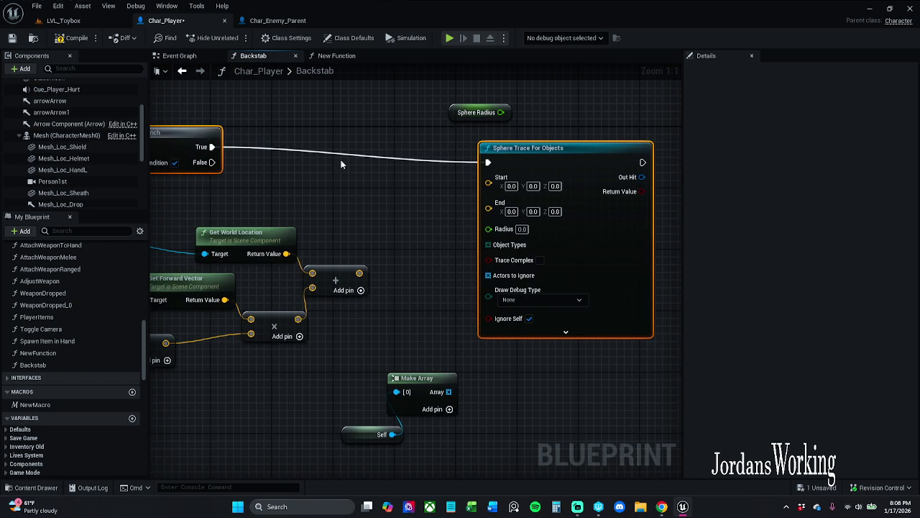
key(q)
click(474, 178)
drag(475, 178, 425, 187)
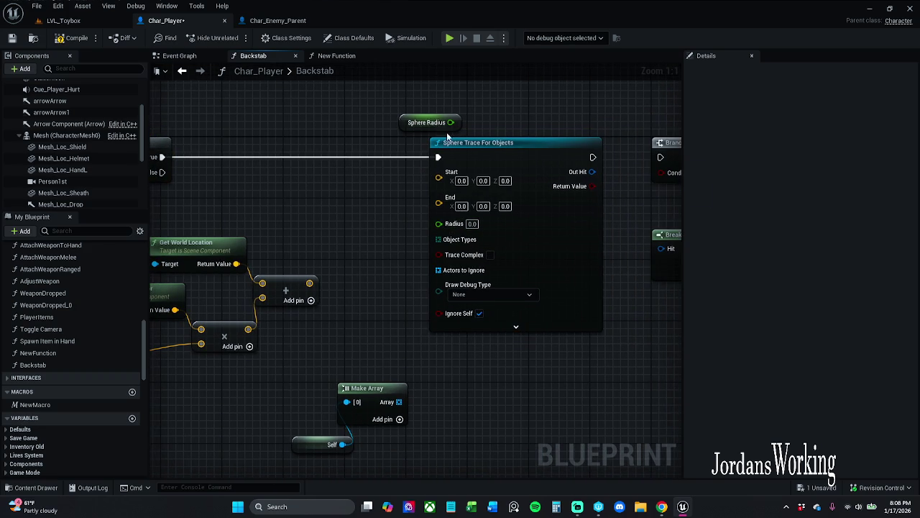
Step: Connect Sphere Radius to the trace's Radius and set its default to 150.0
drag(448, 123, 439, 223)
drag(481, 103, 444, 123)
click(853, 294)
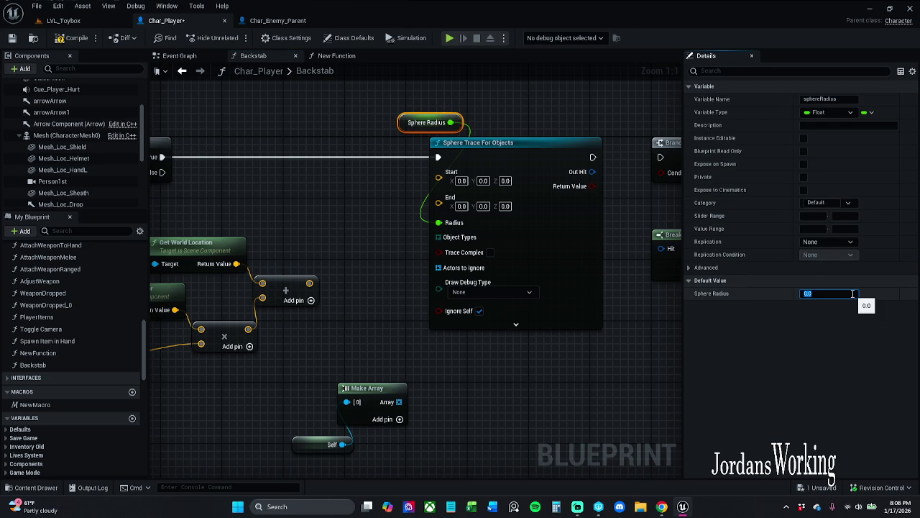
text(0)
key(Return)
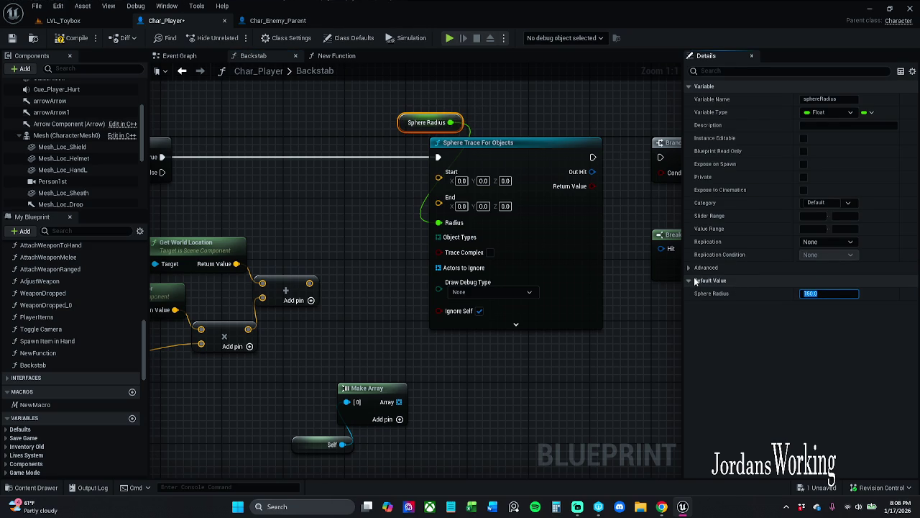
Step: Wire the computed start and end points into the trace, then compile
mouse_move(391, 313)
mouse_down()
mouse_move(415, 359)
mouse_move(463, 304)
mouse_up()
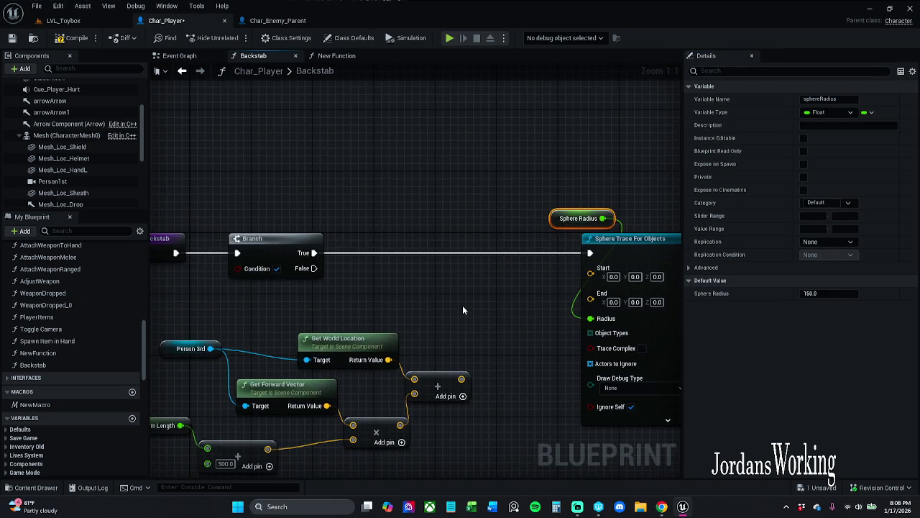
scroll(463, 302, down, 1)
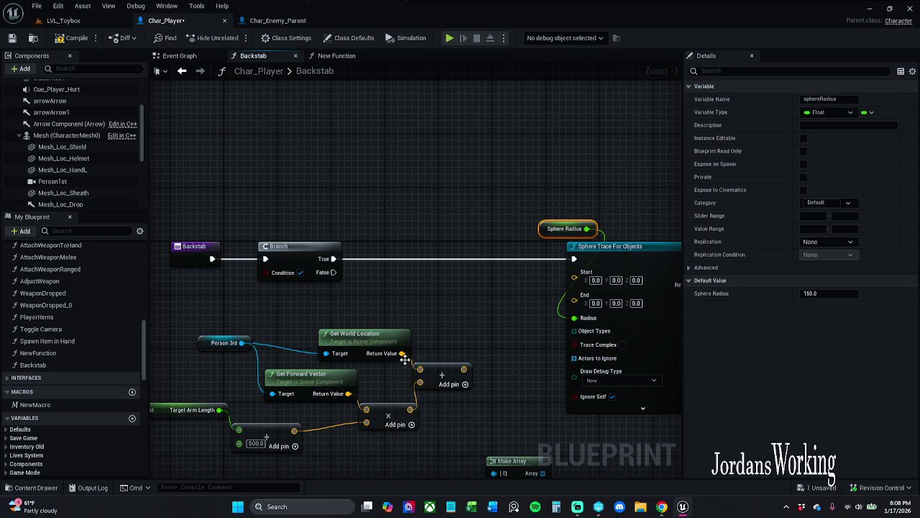
mouse_move(411, 353)
mouse_down()
mouse_move(601, 279)
mouse_move(512, 348)
mouse_move(464, 370)
mouse_up()
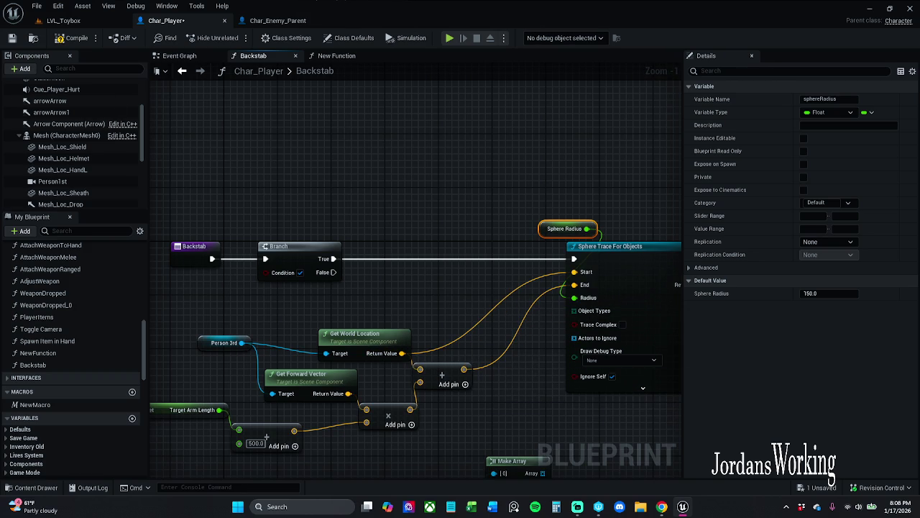
click(53, 39)
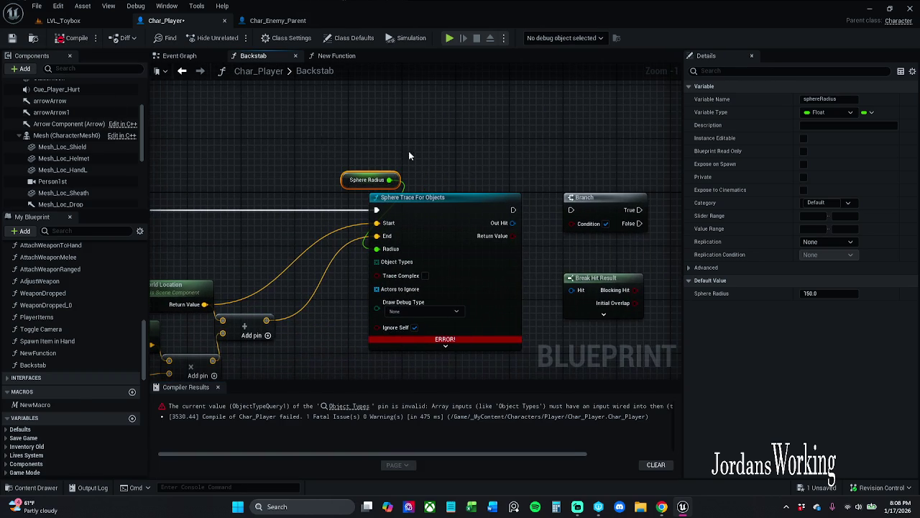
Step: Feed the trace's Object Types a new Make Array set to Pawn
click(360, 404)
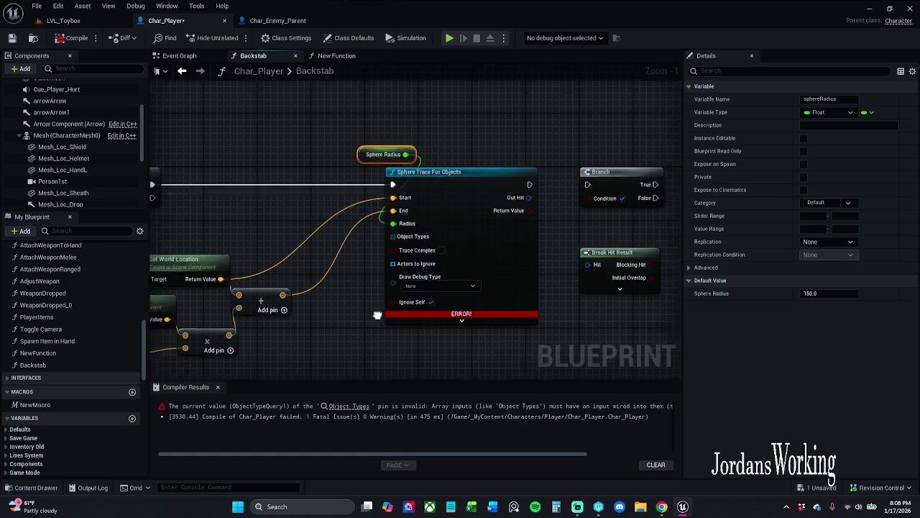
click(218, 386)
mouse_move(412, 206)
mouse_down()
mouse_move(396, 259)
mouse_move(367, 291)
mouse_up()
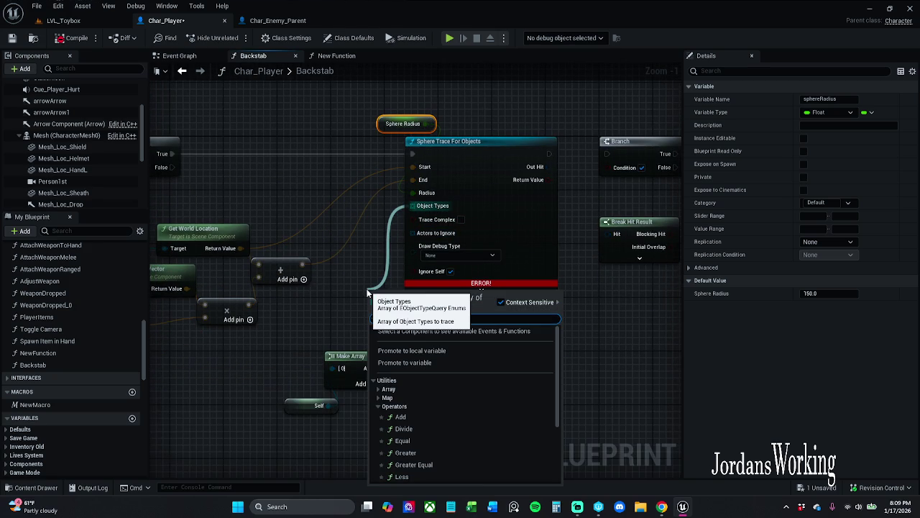
text(make array)
key(Return)
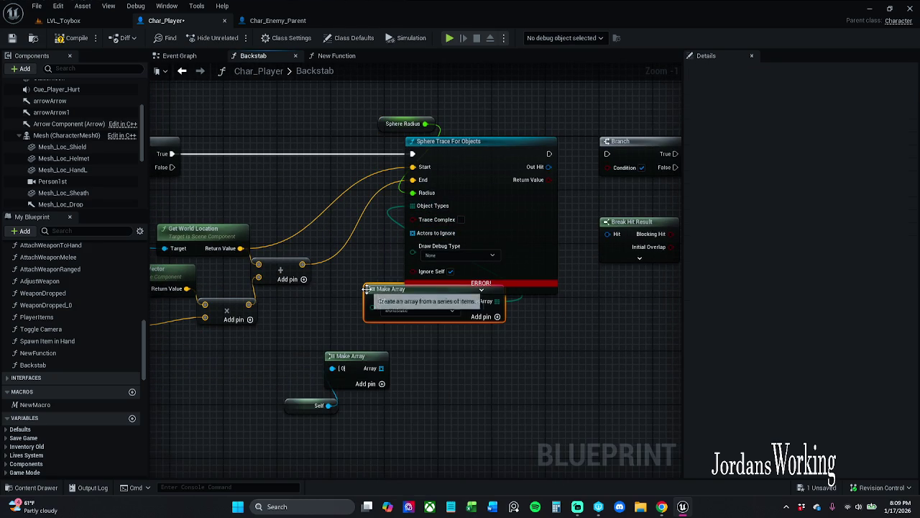
click(425, 310)
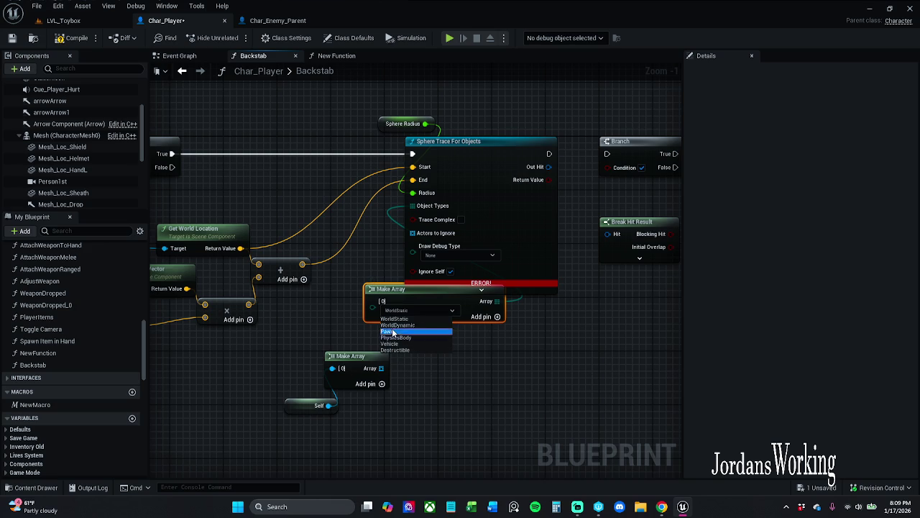
click(432, 330)
drag(416, 289, 387, 302)
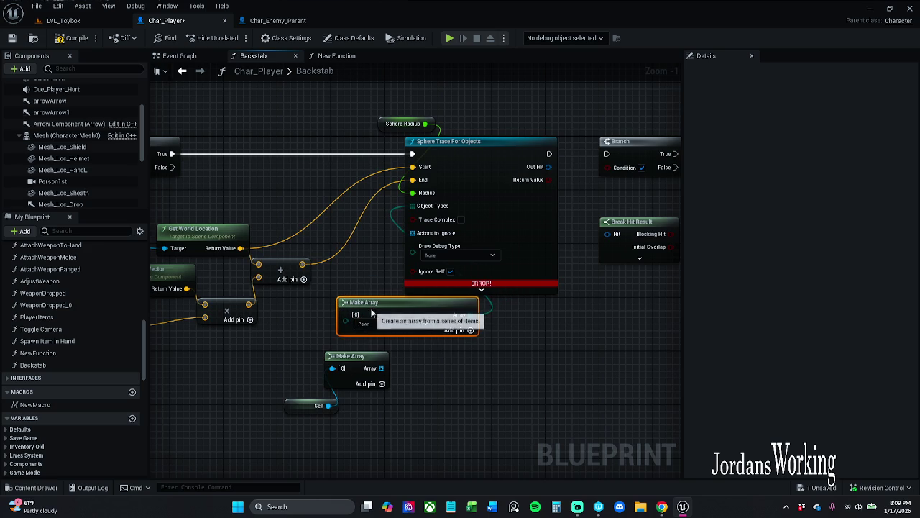
Step: Recompile the blueprint and select the Backstab, Branch and math nodes
drag(166, 154, 323, 163)
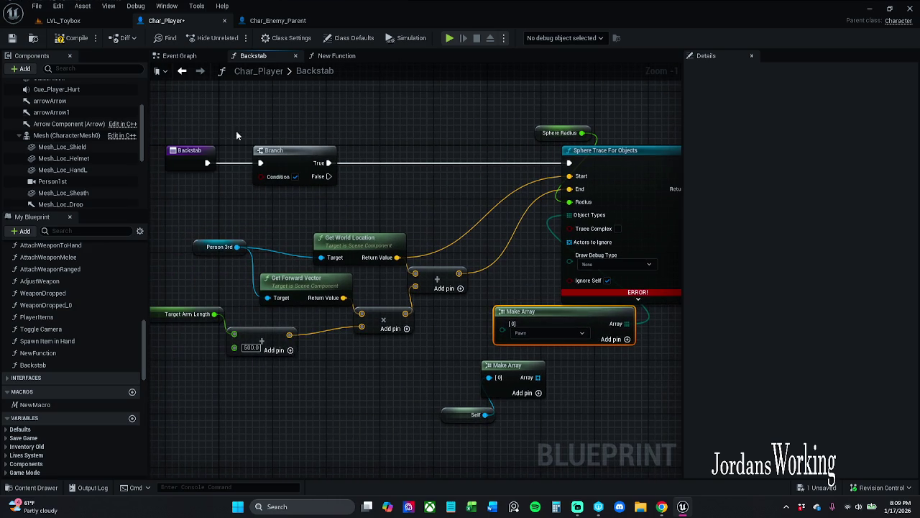
click(88, 41)
scroll(480, 134, down, 3)
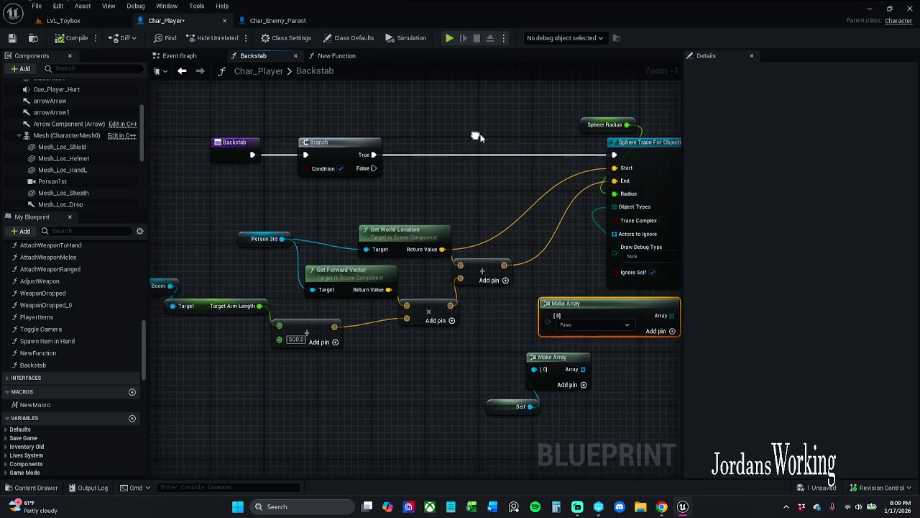
mouse_move(489, 105)
mouse_down()
mouse_move(395, 259)
mouse_move(254, 297)
mouse_up()
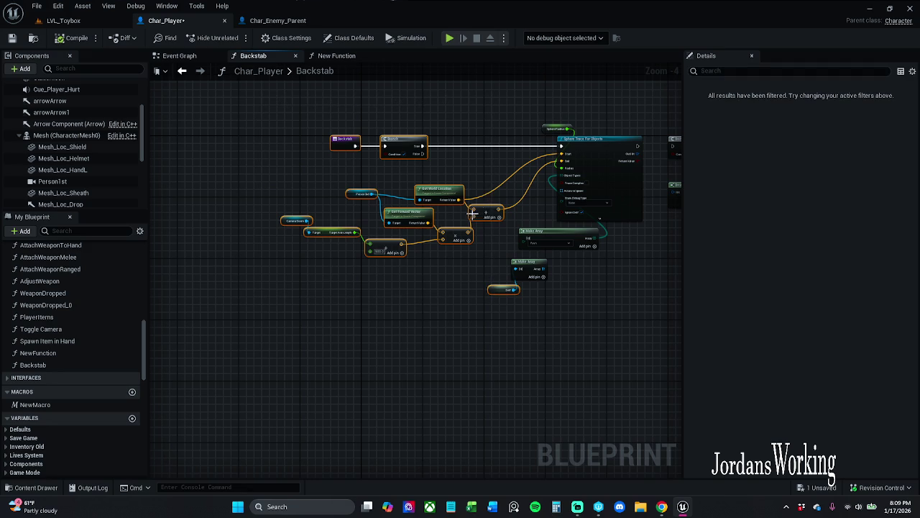
Step: Shift the selected nodes and both Make Array nodes into a neater layout
drag(455, 214, 410, 214)
click(481, 243)
drag(536, 274, 494, 283)
mouse_move(568, 232)
mouse_down()
mouse_move(540, 230)
mouse_move(530, 218)
mouse_up()
scroll(529, 252, up, 4)
click(545, 288)
mouse_move(432, 301)
mouse_down()
mouse_move(507, 311)
mouse_move(611, 163)
mouse_move(601, 136)
mouse_up()
mouse_move(558, 209)
mouse_down()
mouse_move(525, 192)
mouse_move(432, 238)
mouse_move(449, 239)
mouse_move(522, 179)
mouse_move(536, 191)
mouse_move(512, 219)
mouse_up()
Step: Delete the Self node and the lower Make Array feeding Actors to Ignore
drag(376, 369, 543, 316)
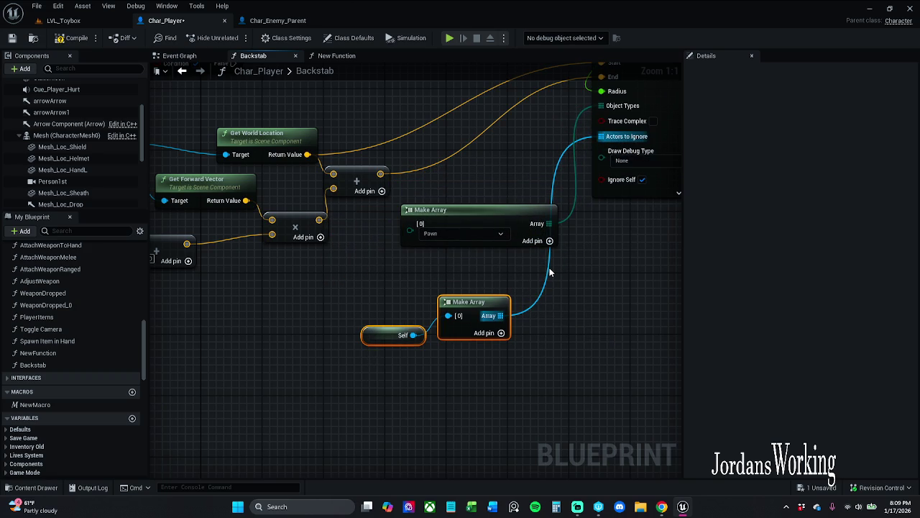
key(Delete)
scroll(538, 280, down, 2)
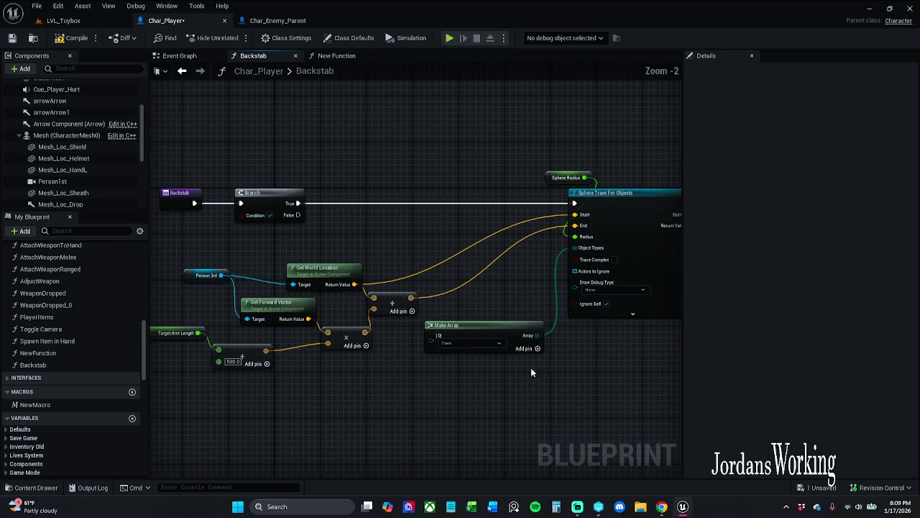
drag(530, 328, 590, 315)
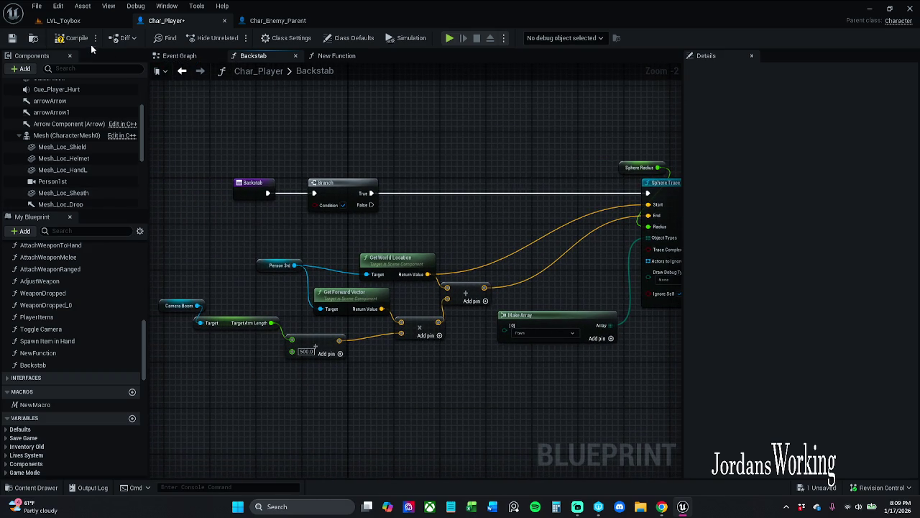
Step: Open Can Backstab via a 'can' search, save Char_Player, then close Can Backstab and New Function
click(106, 231)
text(can)
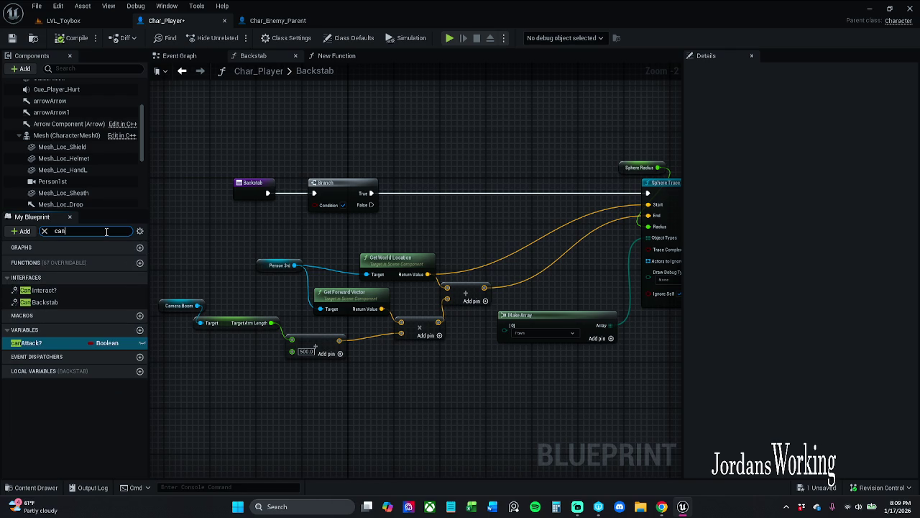
double_click(61, 302)
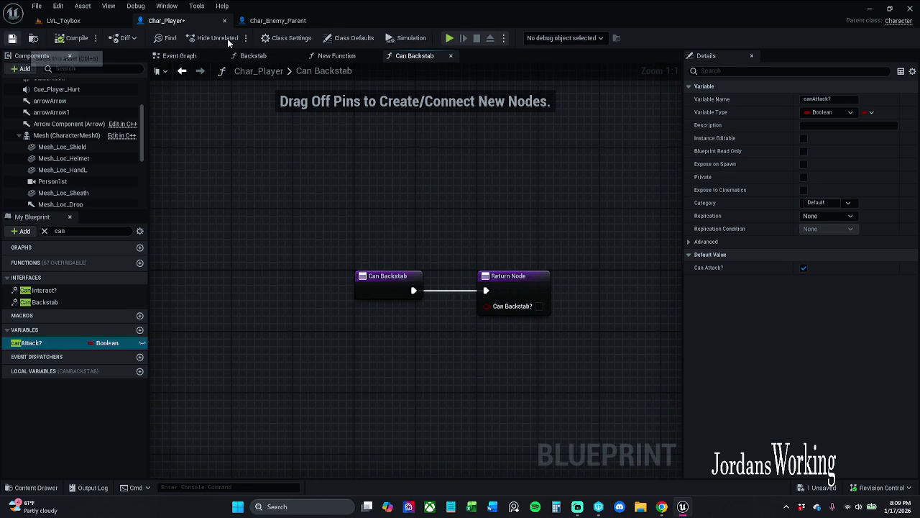
click(14, 38)
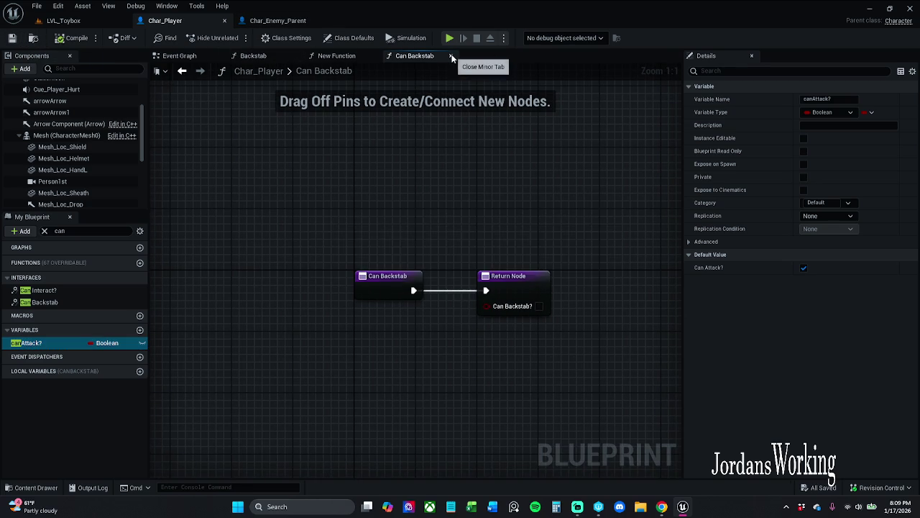
click(451, 56)
click(372, 55)
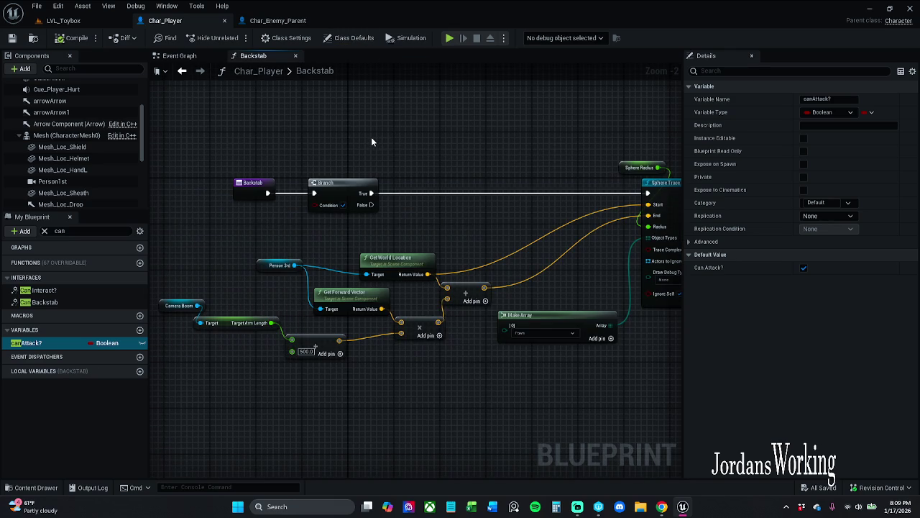
Step: Delete the first Branch and wire Backstab's exec straight into the sphere trace
drag(331, 184, 358, 184)
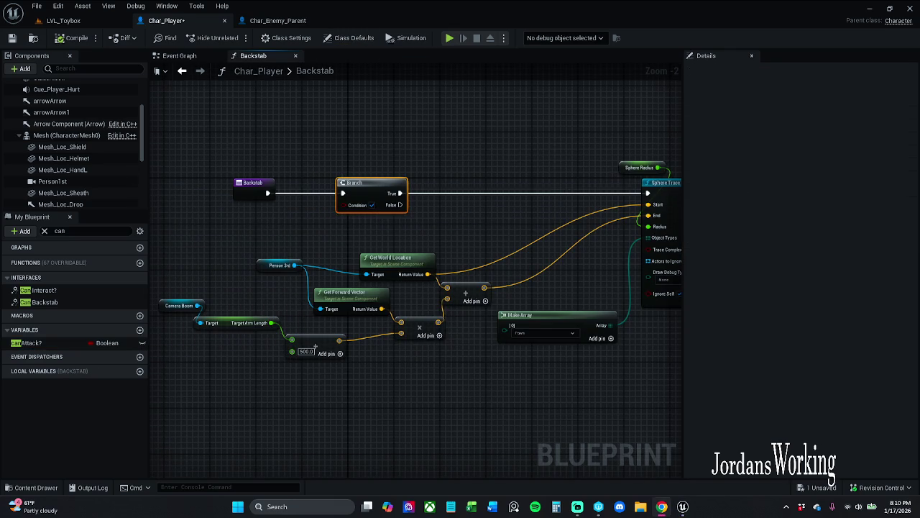
drag(360, 159, 434, 203)
key(Delete)
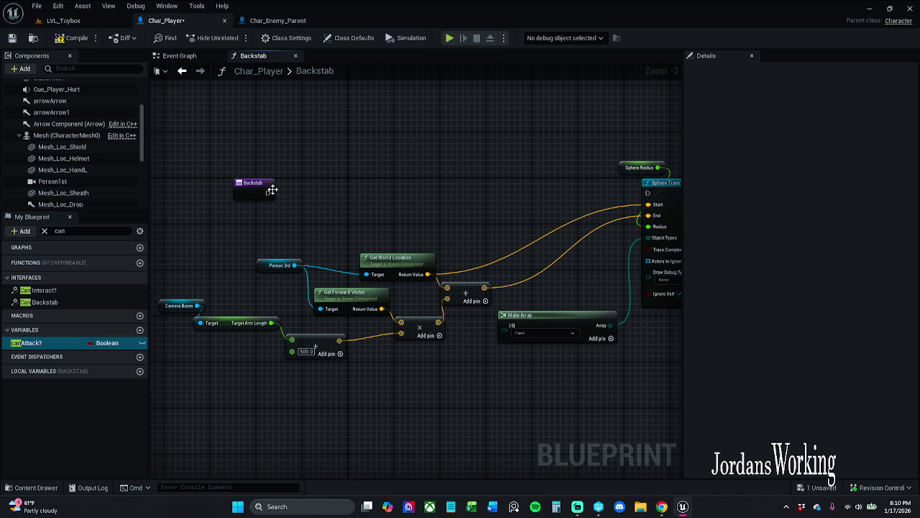
drag(268, 193, 647, 192)
mouse_move(253, 184)
mouse_down()
mouse_move(467, 184)
mouse_move(338, 164)
mouse_move(412, 199)
mouse_up()
click(360, 171)
Step: Route the trace's Return Value to Branch Condition and Out Hit to Break Hit Result
drag(616, 149, 375, 141)
click(464, 143)
mouse_move(399, 213)
mouse_down()
mouse_move(463, 205)
mouse_move(446, 204)
mouse_move(447, 261)
mouse_up()
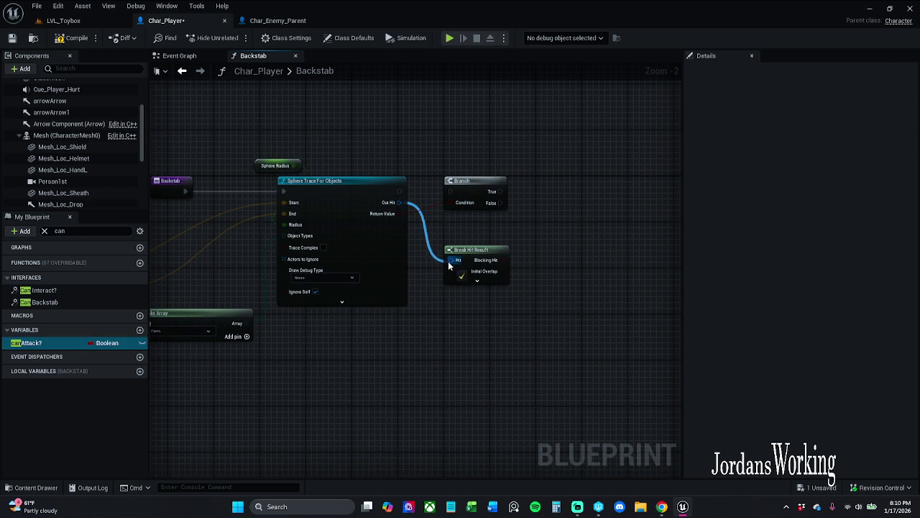
drag(450, 191, 399, 192)
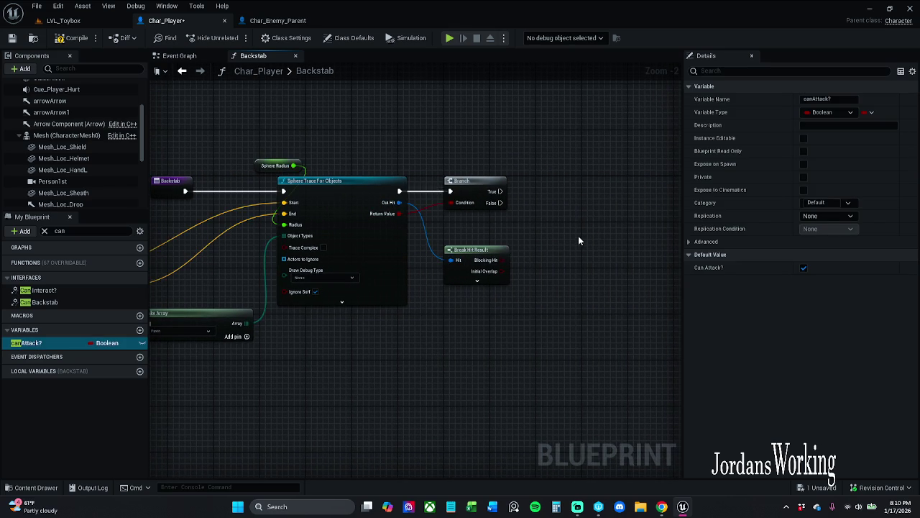
Step: Run Branch after the trace and promote Break Hit Result's Hit Actor to a local variable
drag(578, 235, 430, 234)
click(389, 267)
drag(393, 271, 327, 339)
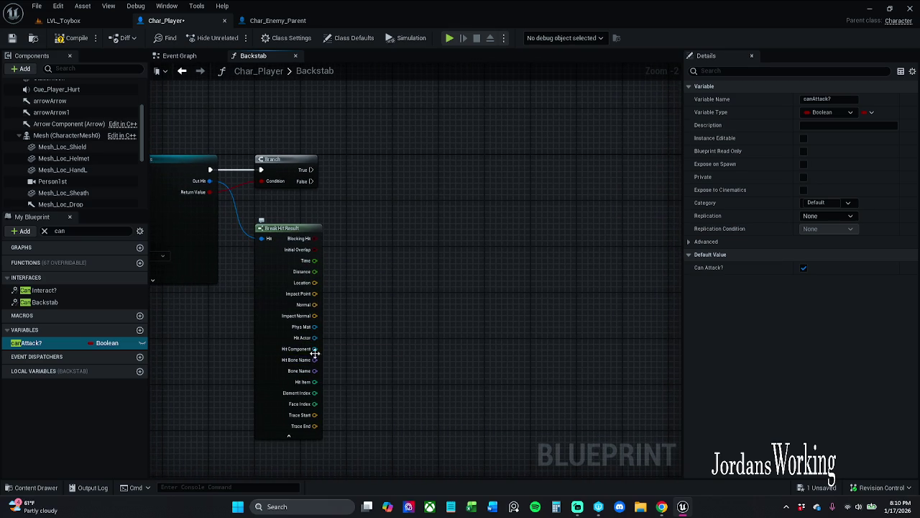
mouse_move(314, 337)
mouse_down()
mouse_move(374, 162)
mouse_move(422, 177)
mouse_up()
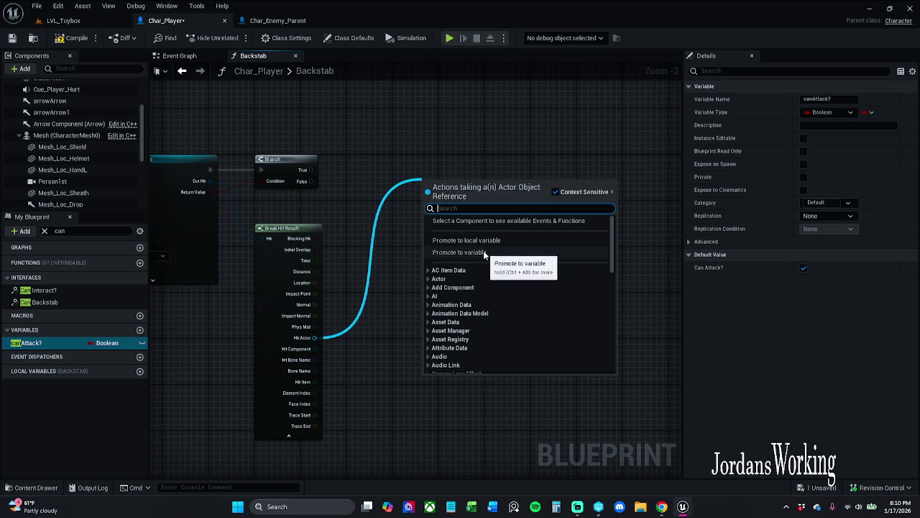
click(497, 243)
key(Return)
Step: Rename the local variable to lActor and fire its SET from Branch's True
click(825, 100)
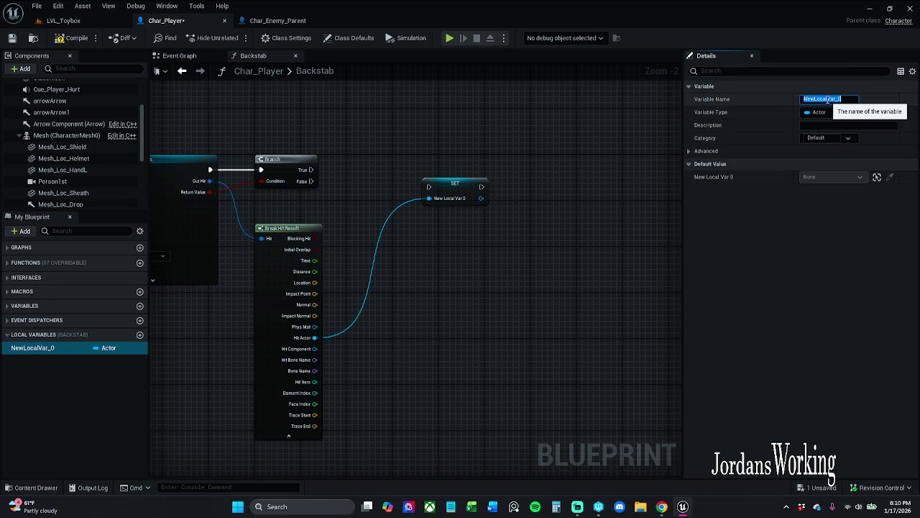
text(l)
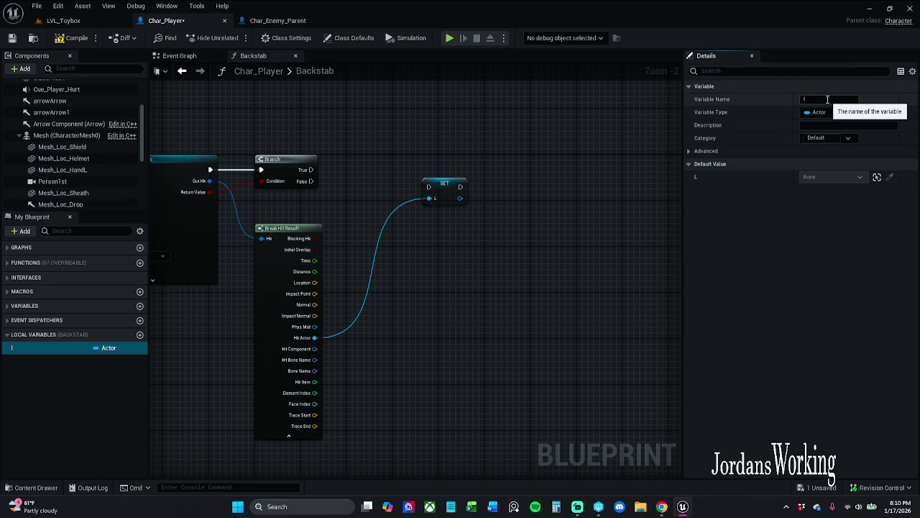
click(827, 99)
key(Return)
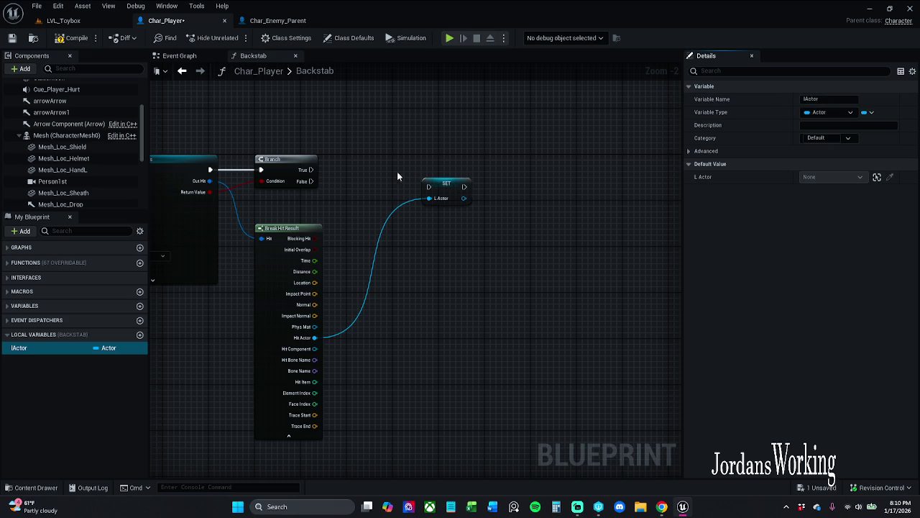
drag(428, 187, 311, 170)
mouse_move(444, 194)
mouse_down()
mouse_move(440, 177)
mouse_move(415, 177)
mouse_move(438, 177)
mouse_move(434, 164)
mouse_up()
click(302, 122)
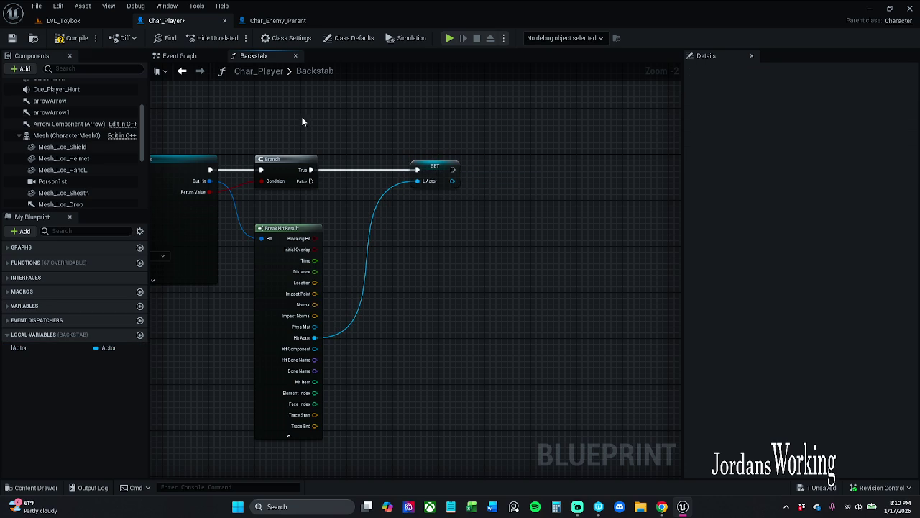
Step: Compile, then add a Can Backstab message node after the lActor SET
click(72, 38)
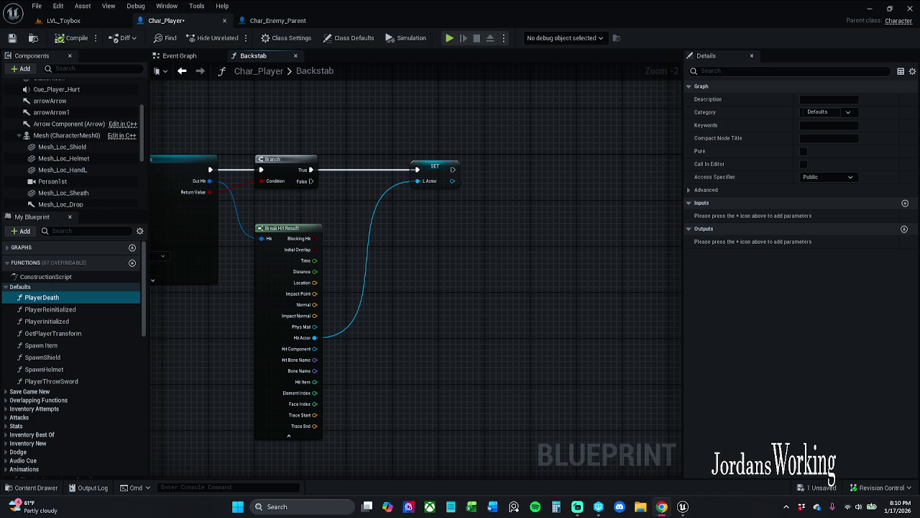
drag(445, 277, 436, 284)
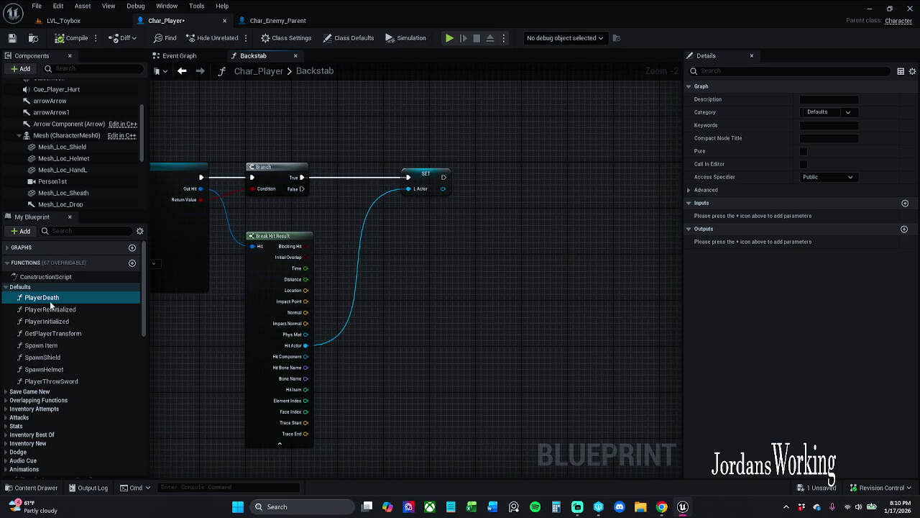
drag(441, 244, 351, 233)
drag(354, 165, 405, 167)
text(can)
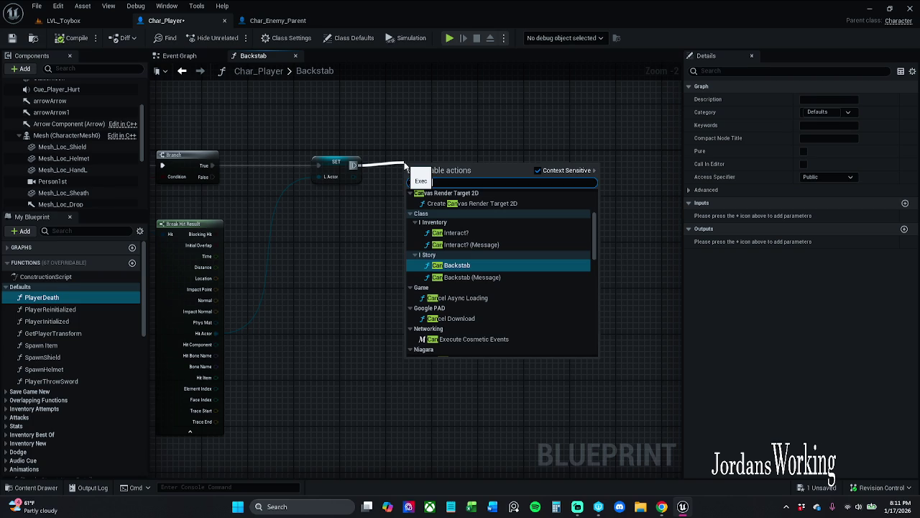
text(Ba)
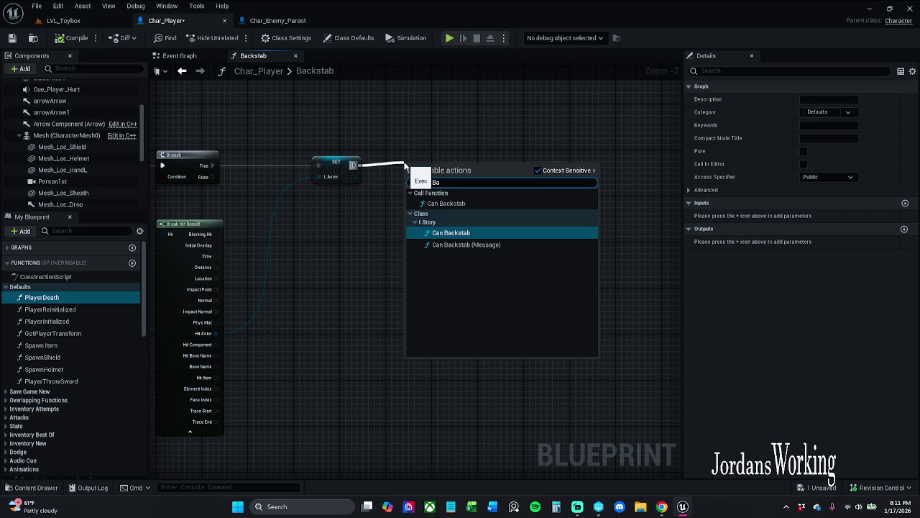
key(Down)
key(Return)
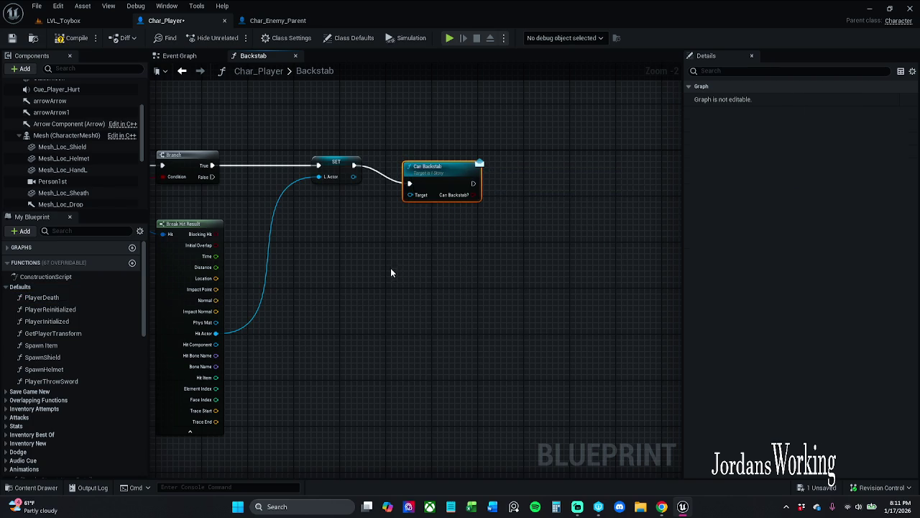
Step: Target lActor with the Can Backstab message and tidy the two nodes
drag(446, 170, 458, 153)
drag(422, 177, 358, 180)
ctrl+click(336, 162)
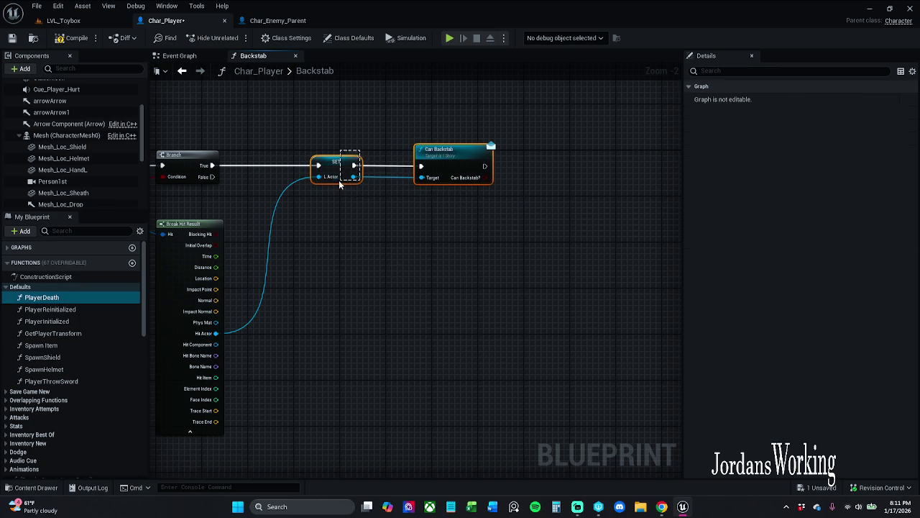
drag(475, 151, 458, 151)
ctrl+click(342, 160)
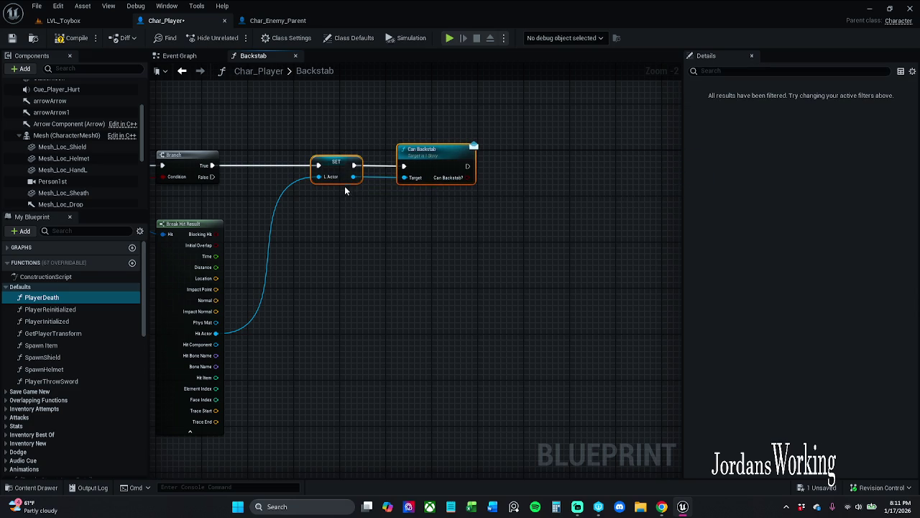
click(381, 113)
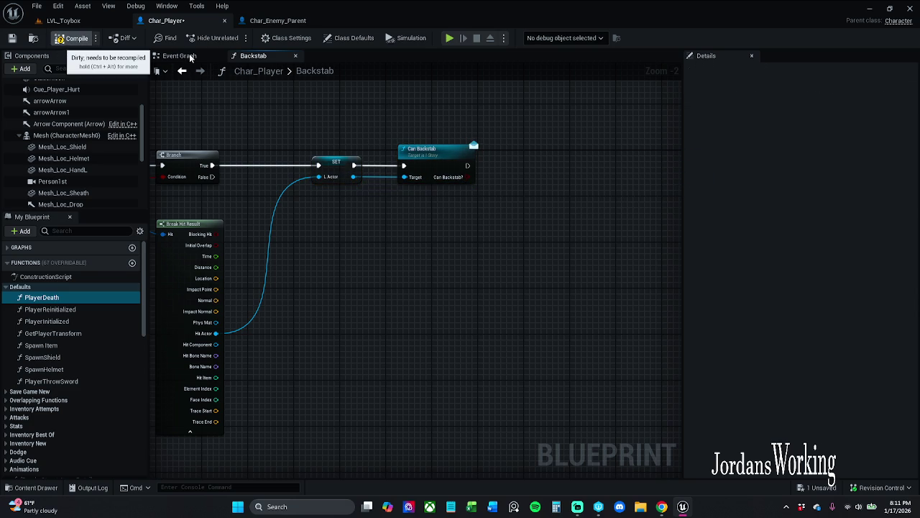
click(180, 55)
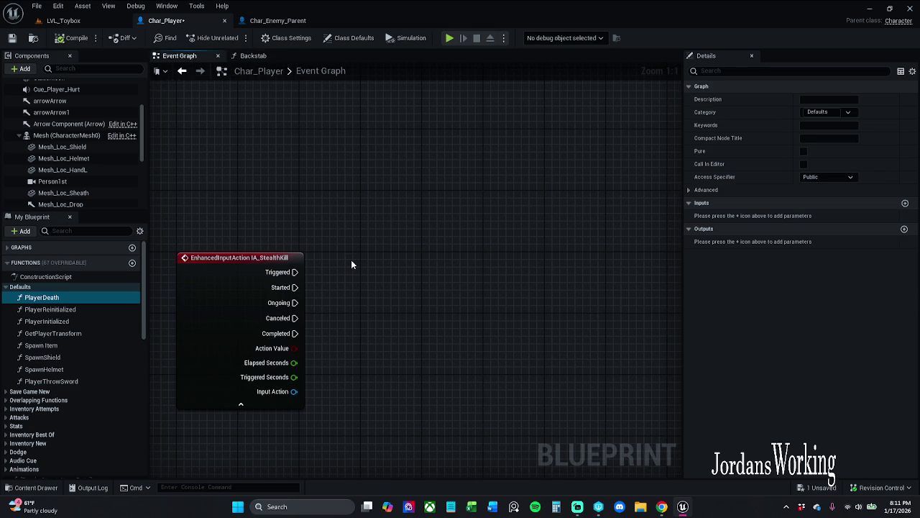
Step: Add a Custom Event node in empty space of the Event Graph
drag(425, 348, 556, 193)
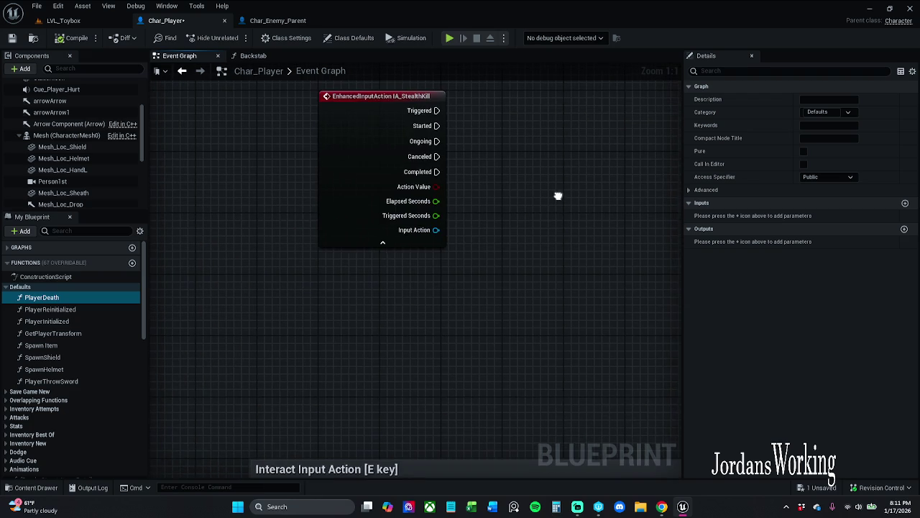
mouse_move(578, 248)
mouse_down()
mouse_move(366, 304)
mouse_move(438, 312)
mouse_move(369, 329)
mouse_up()
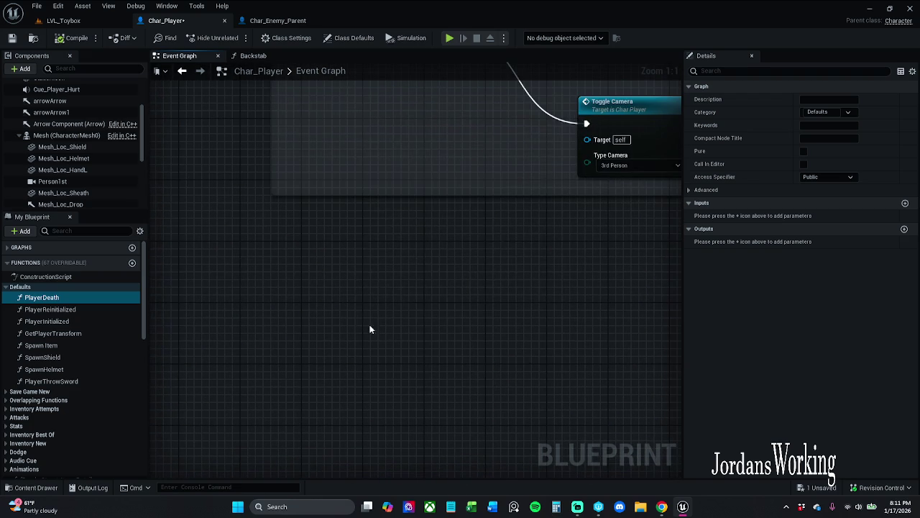
right_click(356, 314)
text(camera)
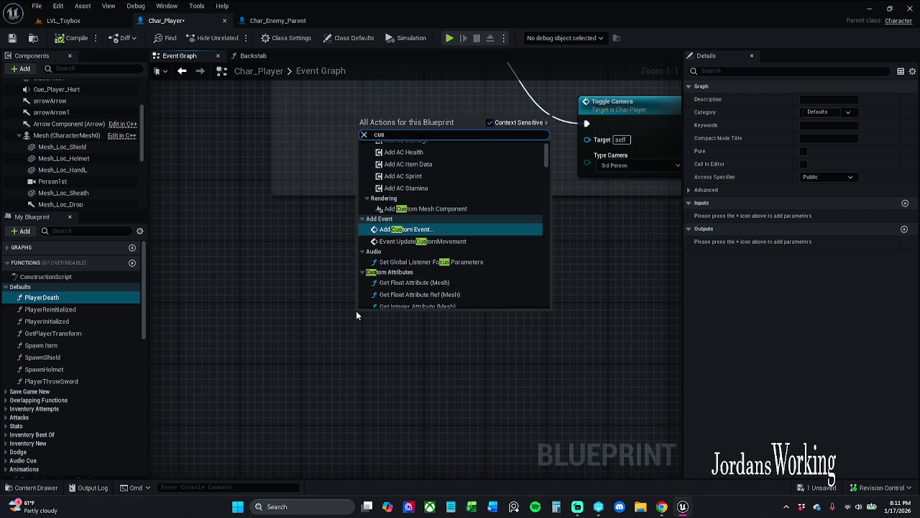
key(Escape)
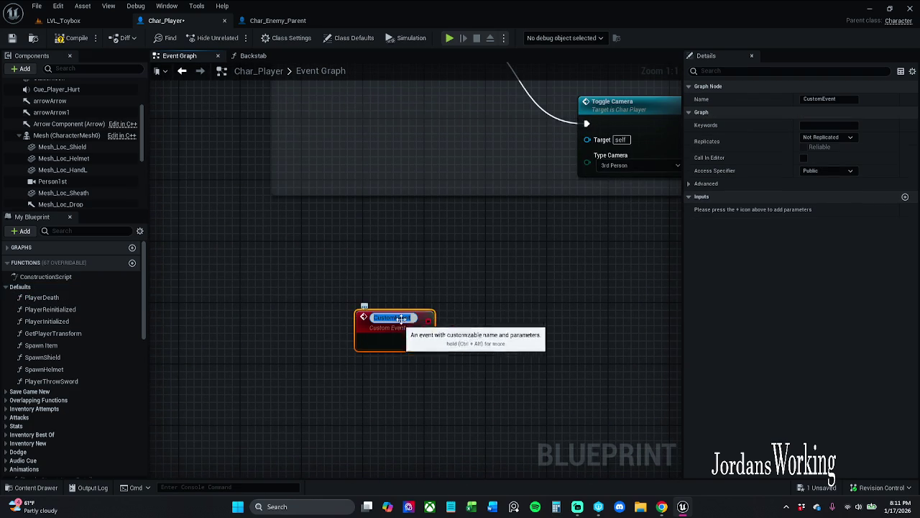
right_click(453, 312)
key(Escape)
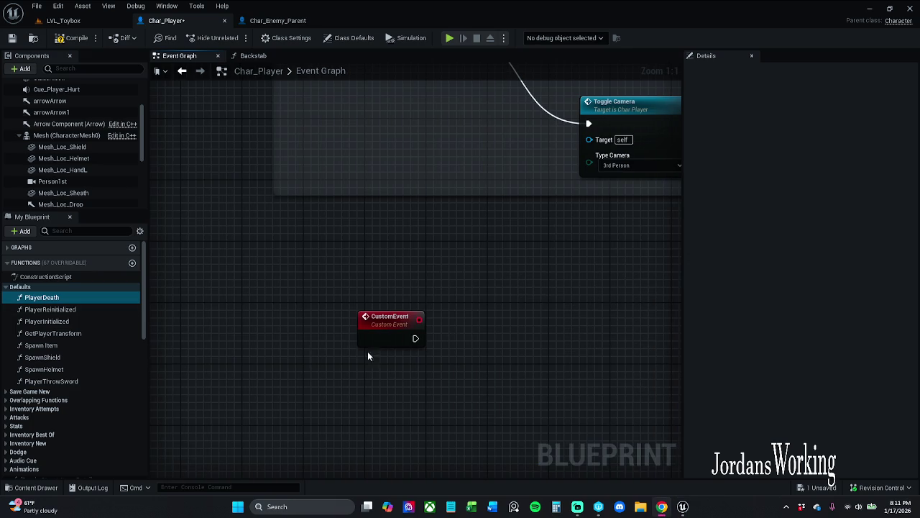
drag(396, 255, 345, 248)
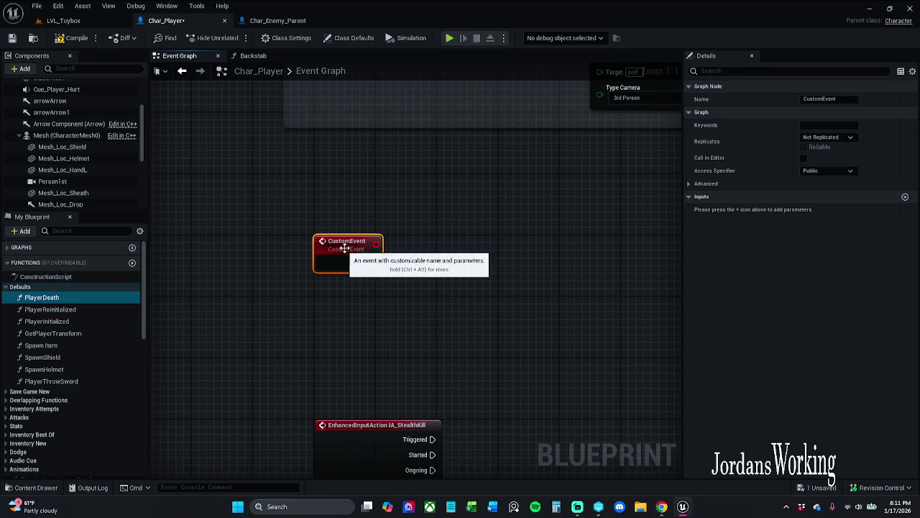
Step: Collapse the IA_StealthKill event's unused pins and frame both event nodes
click(66, 37)
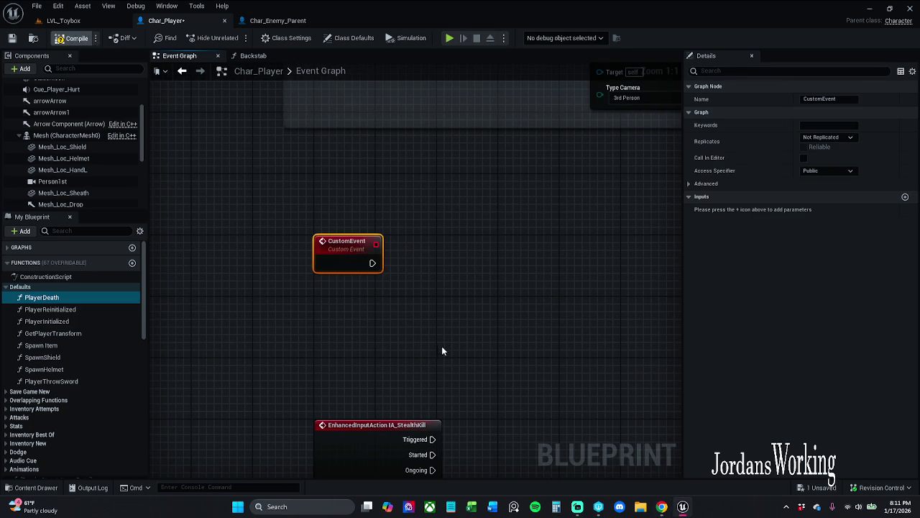
click(412, 323)
mouse_move(480, 380)
mouse_down()
mouse_move(470, 283)
mouse_move(377, 297)
mouse_move(417, 228)
mouse_up()
click(296, 425)
mouse_move(297, 294)
mouse_down()
mouse_move(418, 358)
mouse_move(281, 353)
mouse_move(254, 317)
mouse_up()
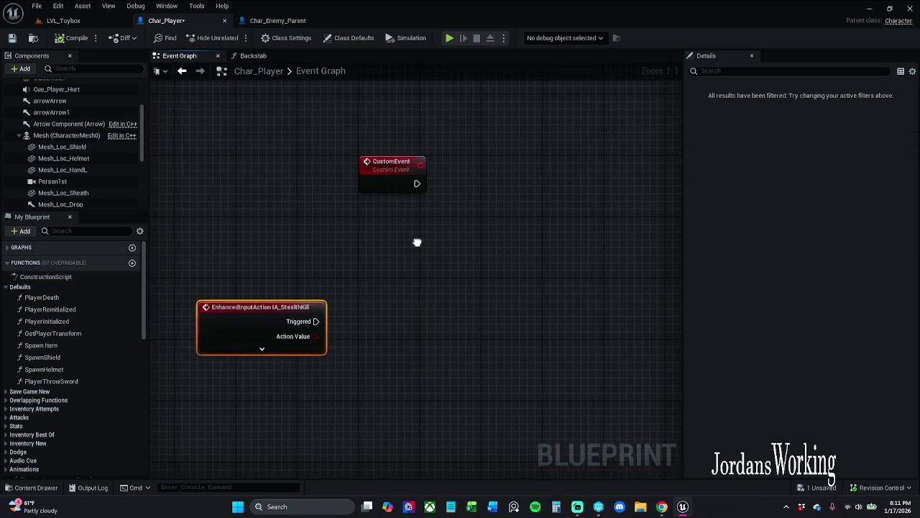
Step: Add a new input parameter to the custom event and name it 'target'
drag(417, 243, 327, 280)
click(327, 280)
click(905, 196)
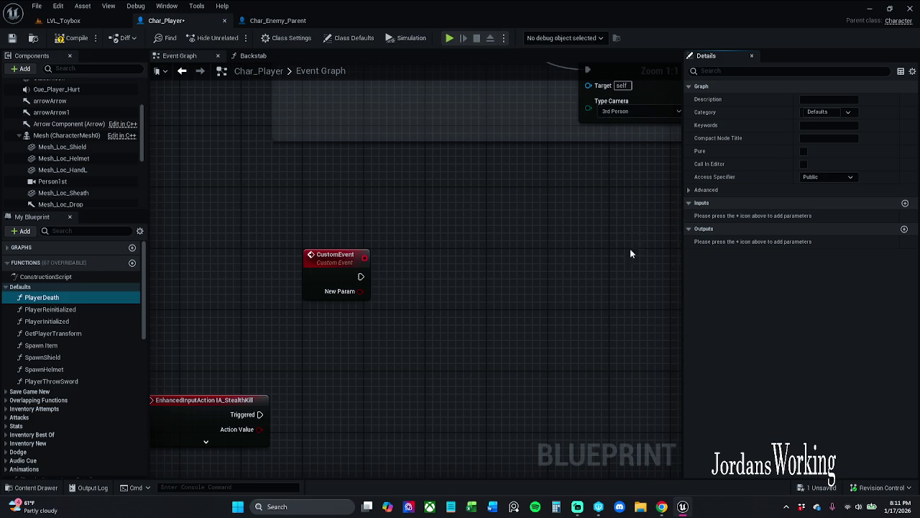
click(337, 263)
click(742, 210)
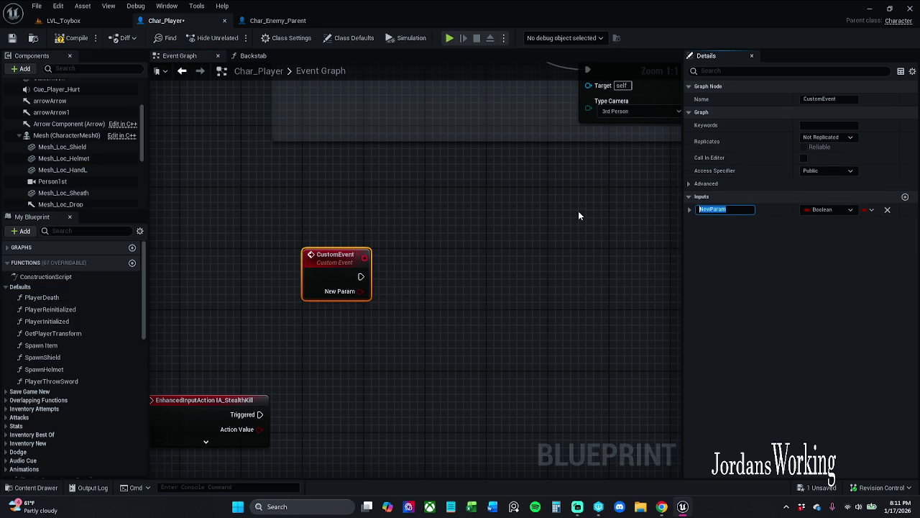
text(target)
key(Return)
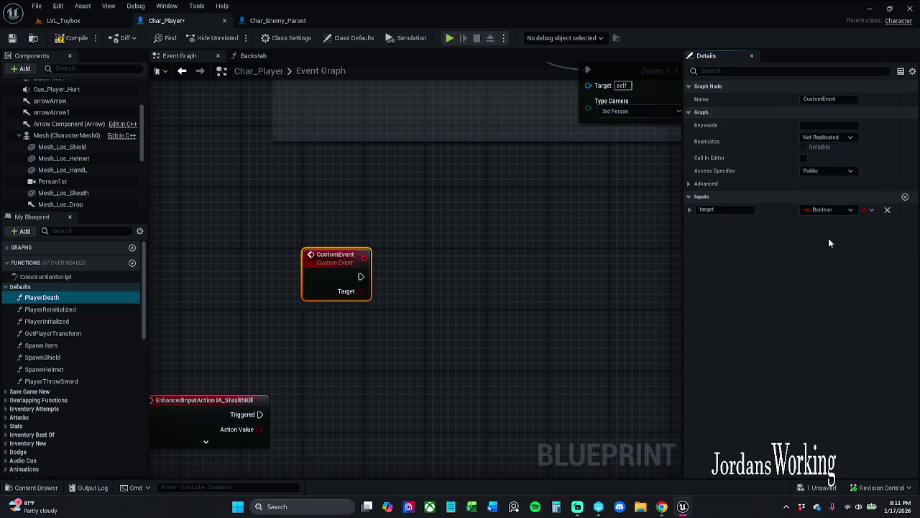
Step: Make the input an Actor object reference and finalize its name as targetActor
click(838, 209)
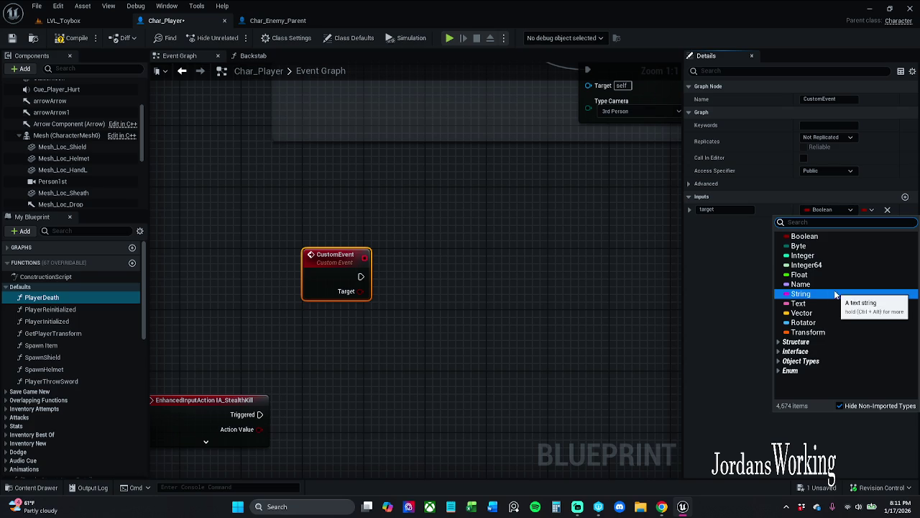
text(a)
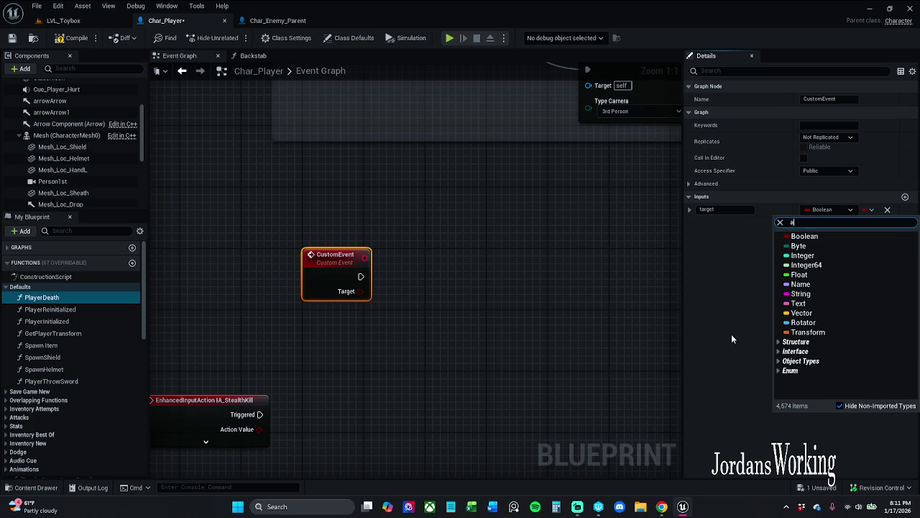
text(ctor)
mouse_move(817, 328)
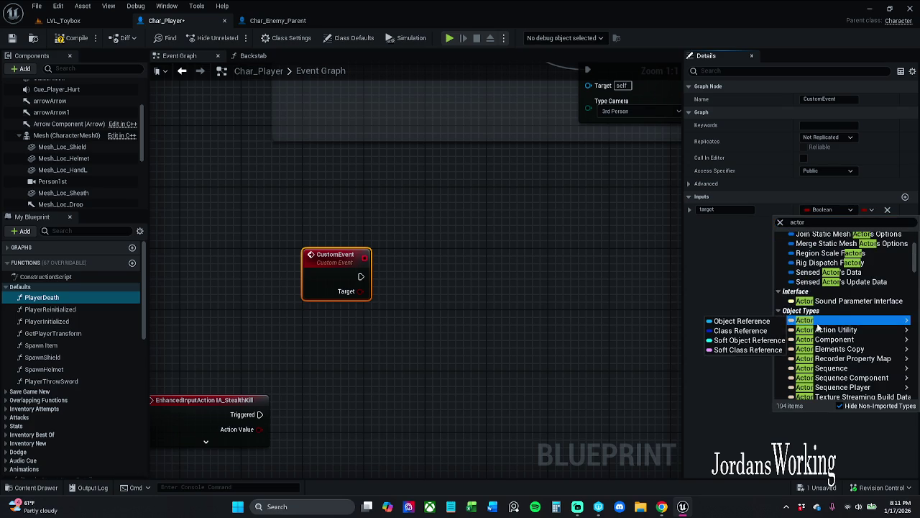
click(741, 321)
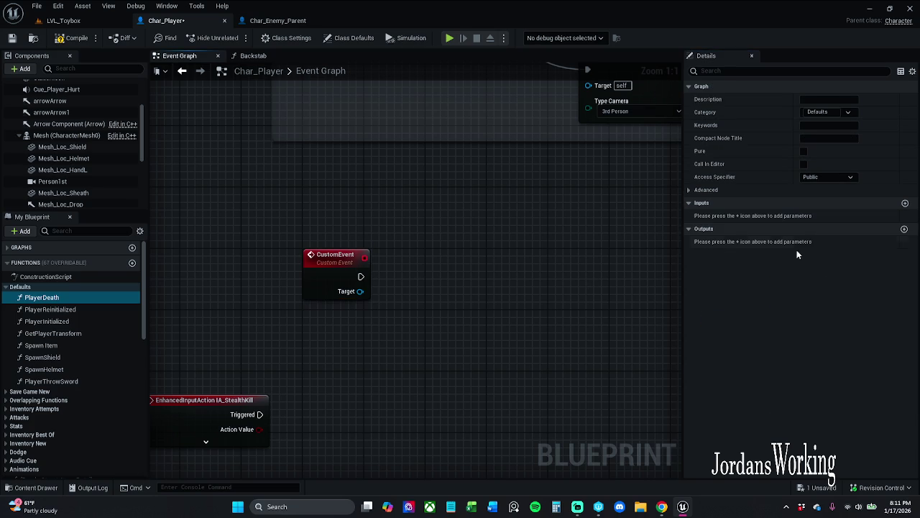
click(325, 272)
text(targetActor)
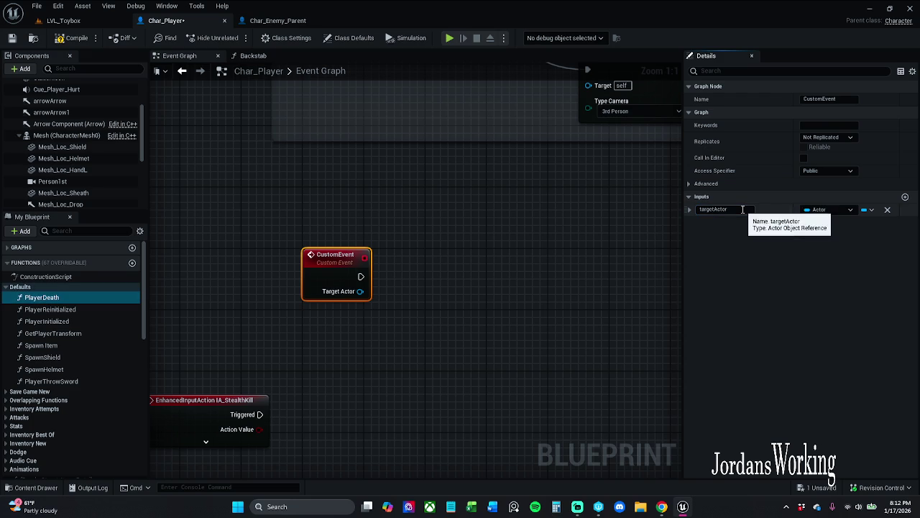
key(Return)
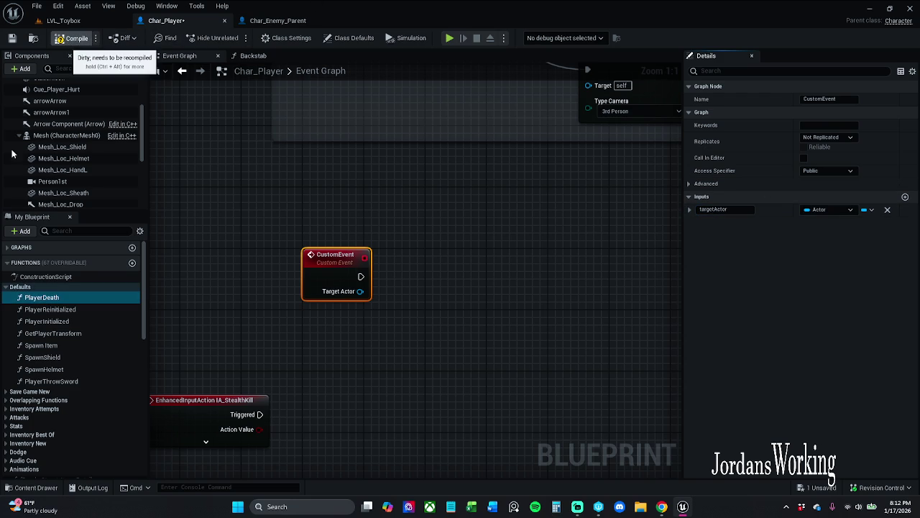
click(32, 297)
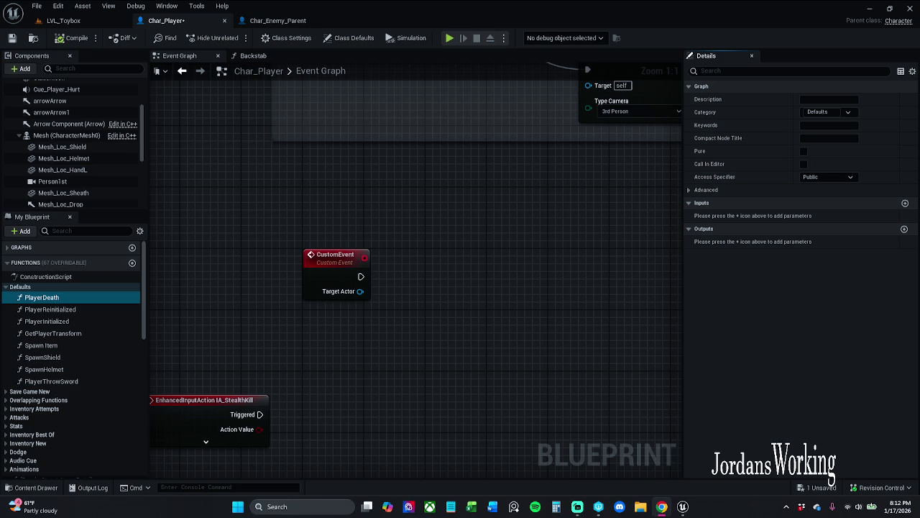
Step: Add a Move Component To node after the custom event, then drag in the Capsule Component
mouse_move(365, 277)
mouse_down()
mouse_move(283, 229)
mouse_move(373, 227)
mouse_up()
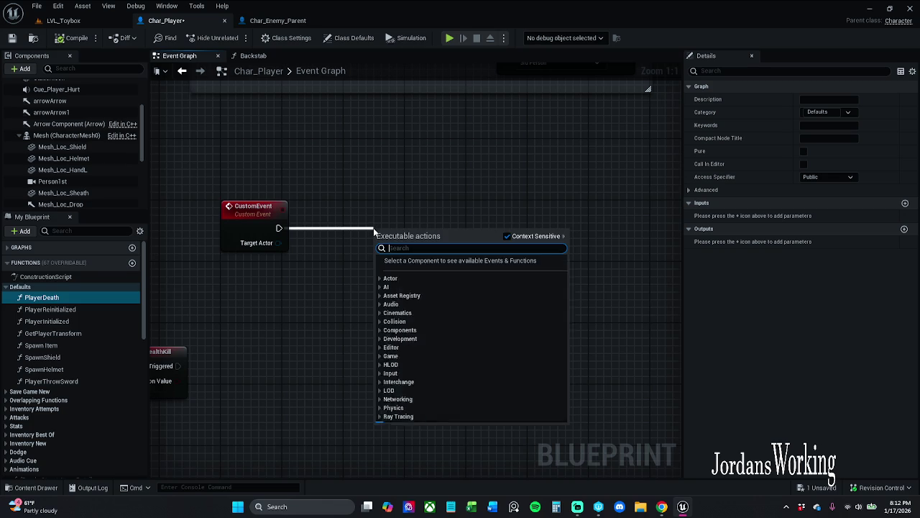
text(move)
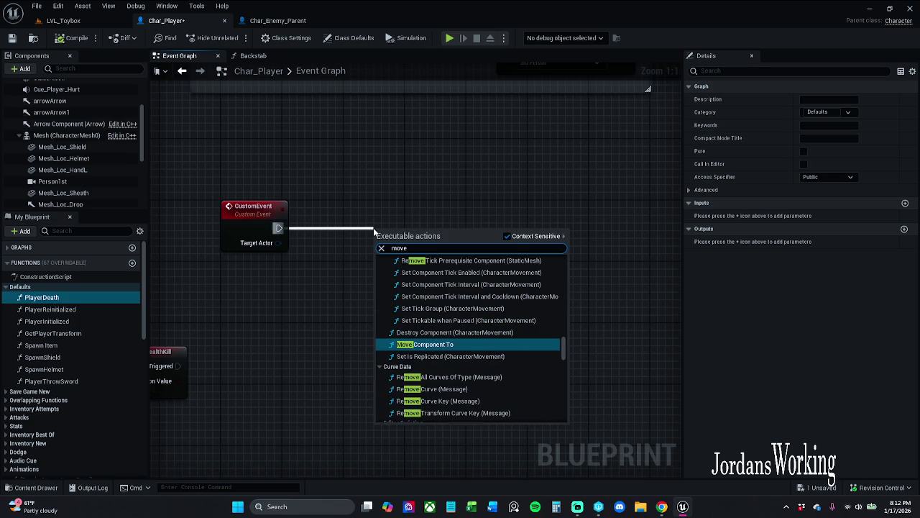
text( Comp)
key(Return)
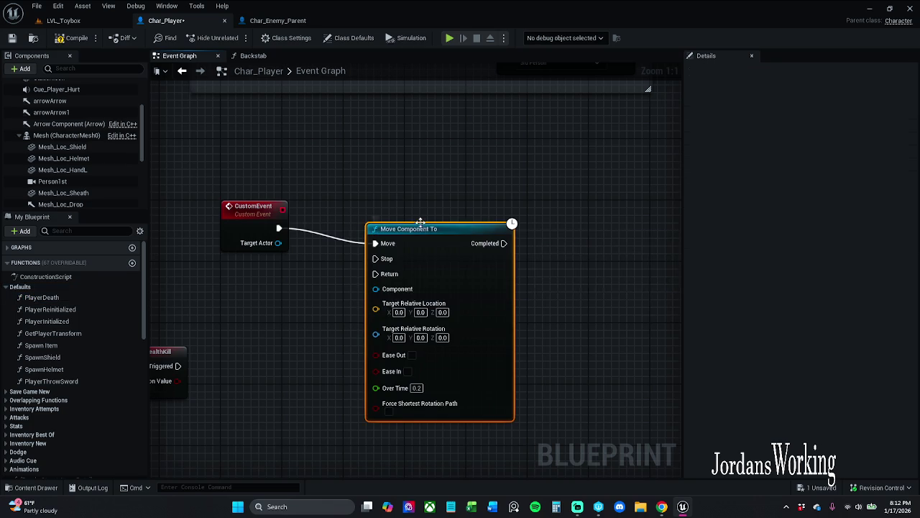
drag(407, 234, 540, 216)
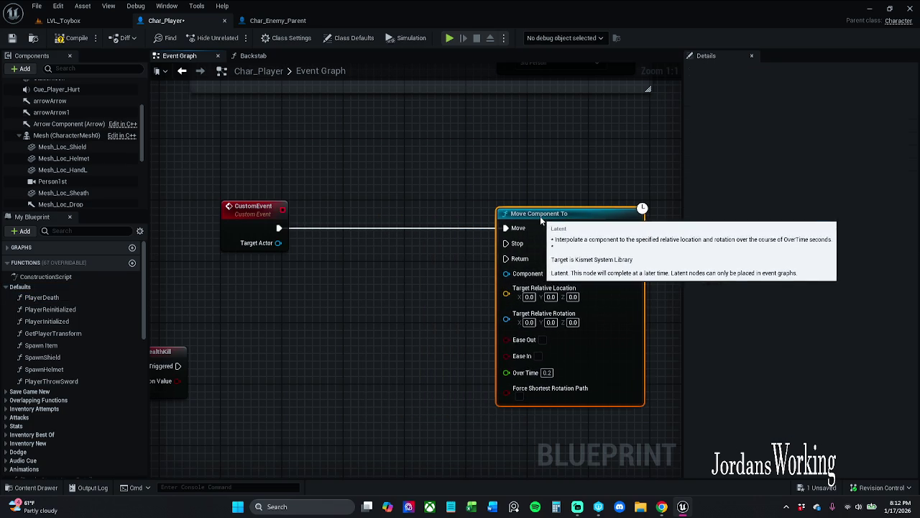
click(507, 183)
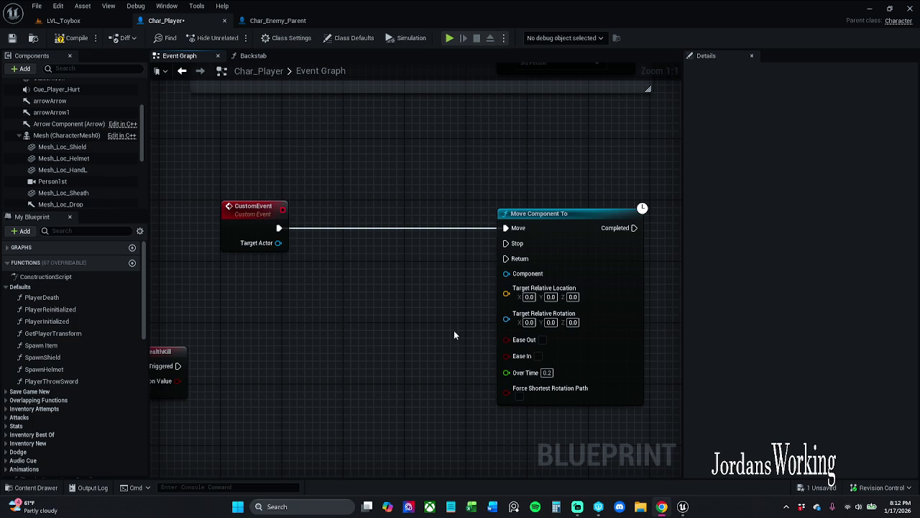
click(599, 205)
click(540, 185)
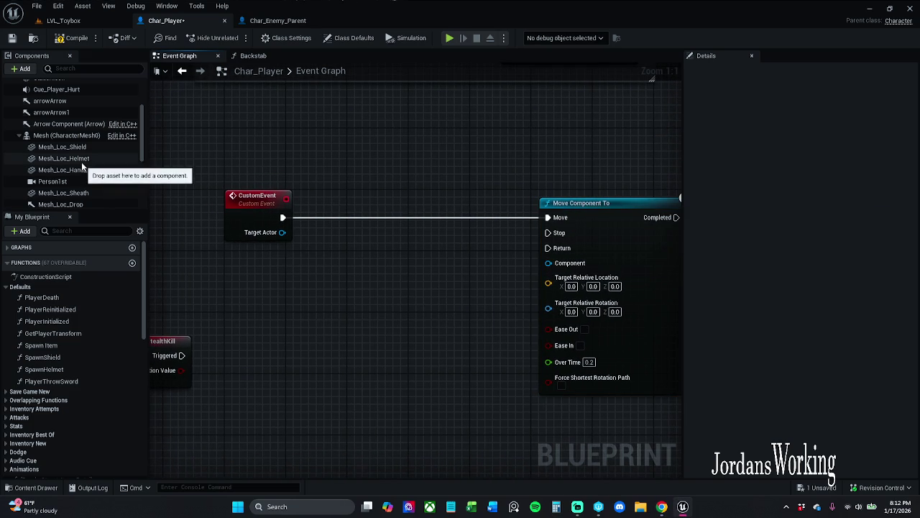
scroll(75, 144, up, 4)
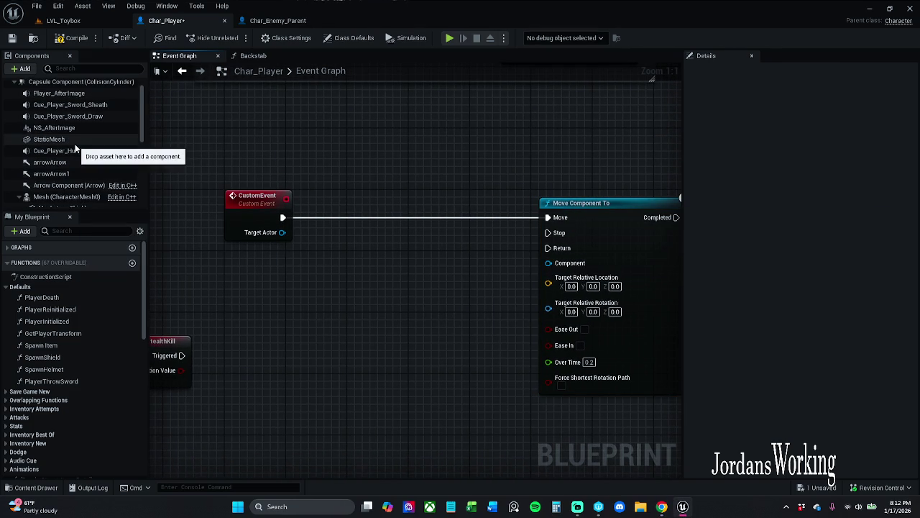
scroll(69, 126, up, 1)
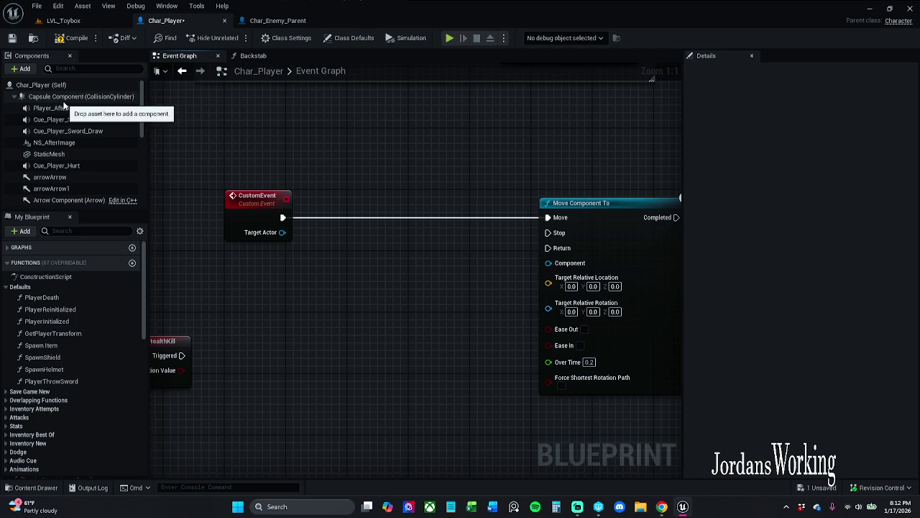
mouse_move(69, 97)
mouse_down()
mouse_move(499, 383)
mouse_move(563, 270)
mouse_move(554, 269)
mouse_up()
Step: Place the Capsule Component getter just left of the Move Component To node
drag(481, 266, 406, 280)
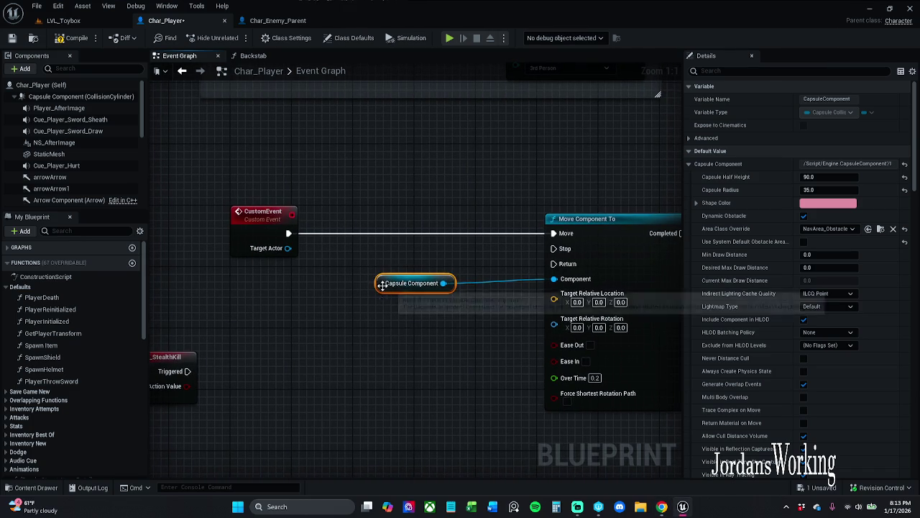
drag(414, 282, 429, 291)
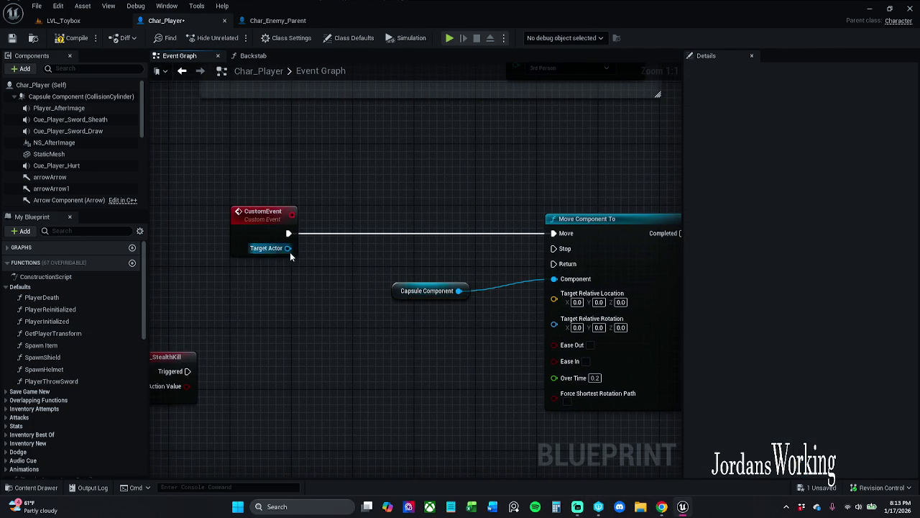
Step: Add Get Actor Location from the event's Target Actor pin and rearrange the nearby nodes
drag(287, 247, 237, 331)
text(get)
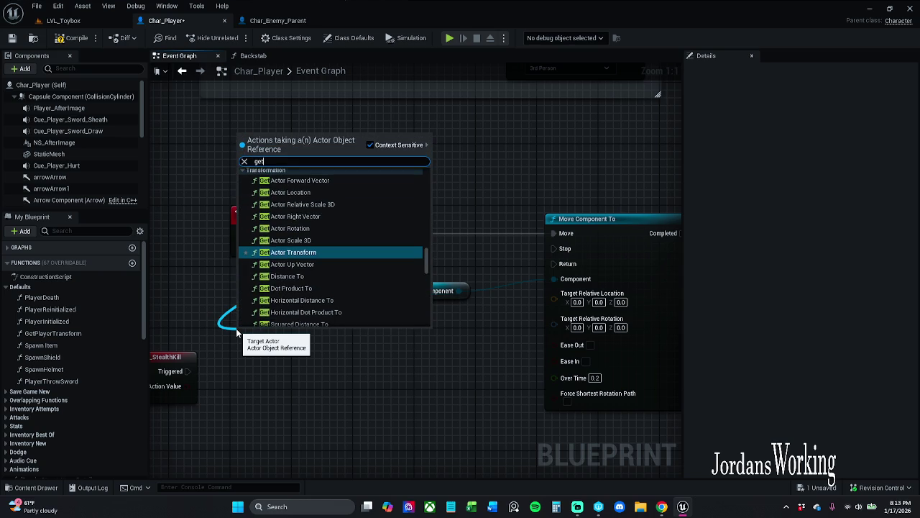
text( actor )
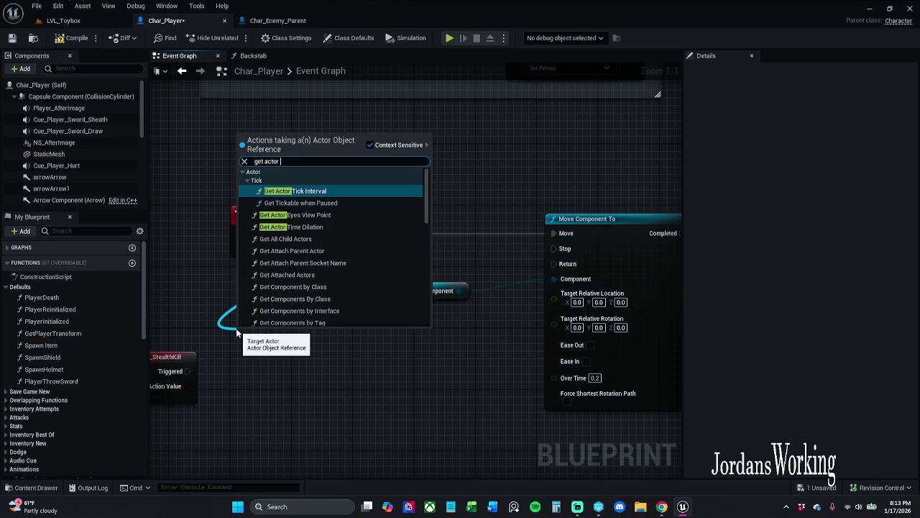
text(lo)
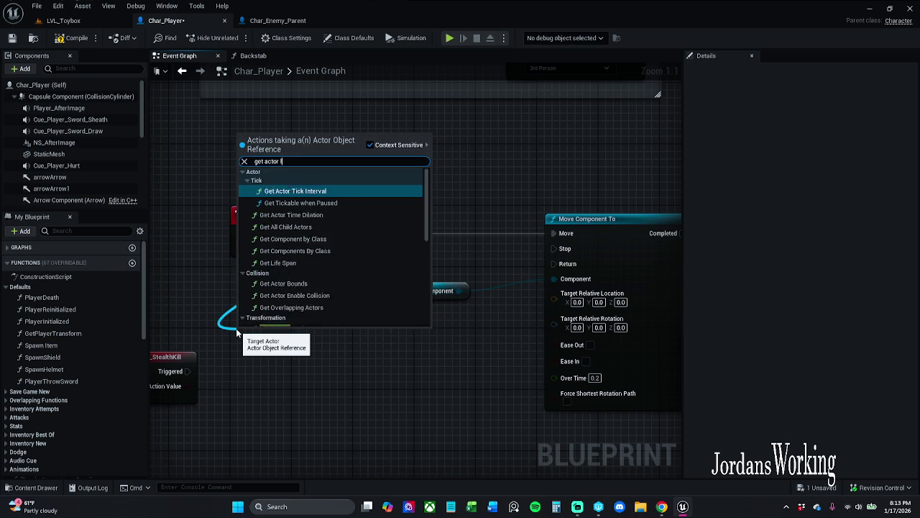
key(Return)
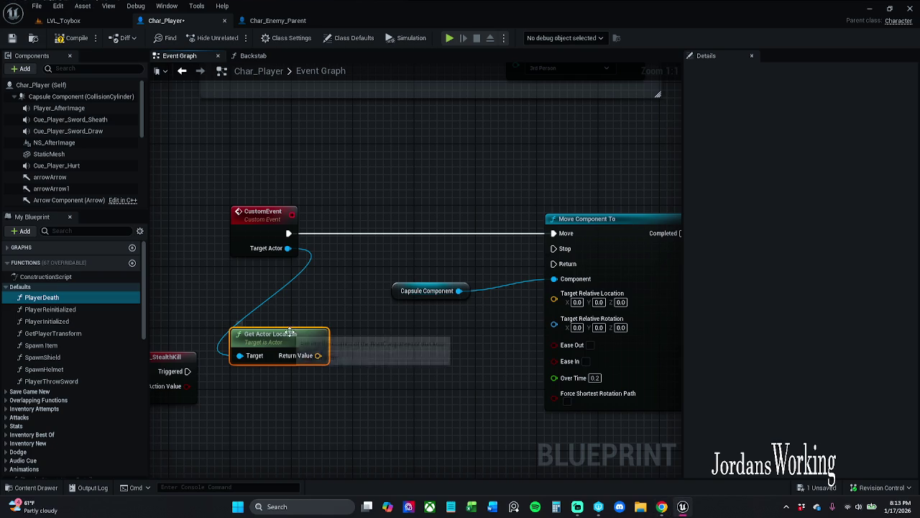
drag(302, 333, 325, 327)
click(362, 349)
scroll(545, 297, down, 2)
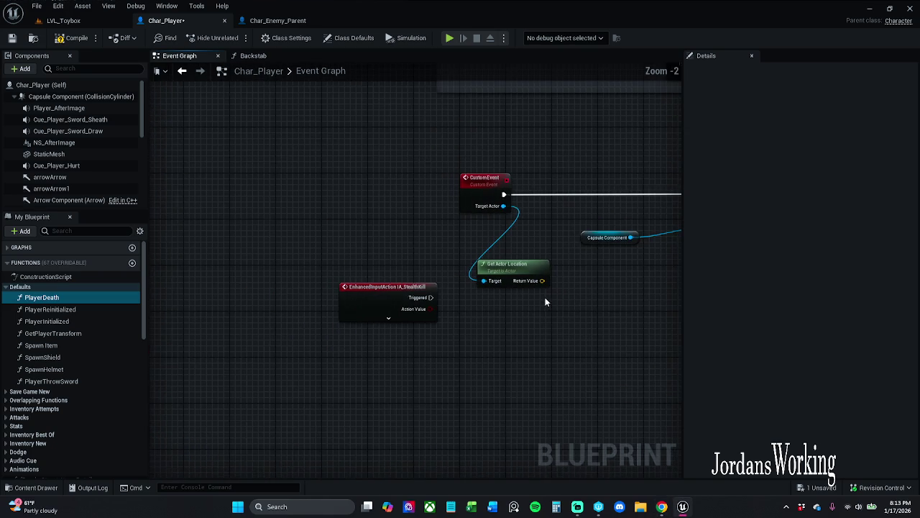
mouse_move(345, 291)
mouse_down()
mouse_move(312, 301)
mouse_move(224, 302)
mouse_up()
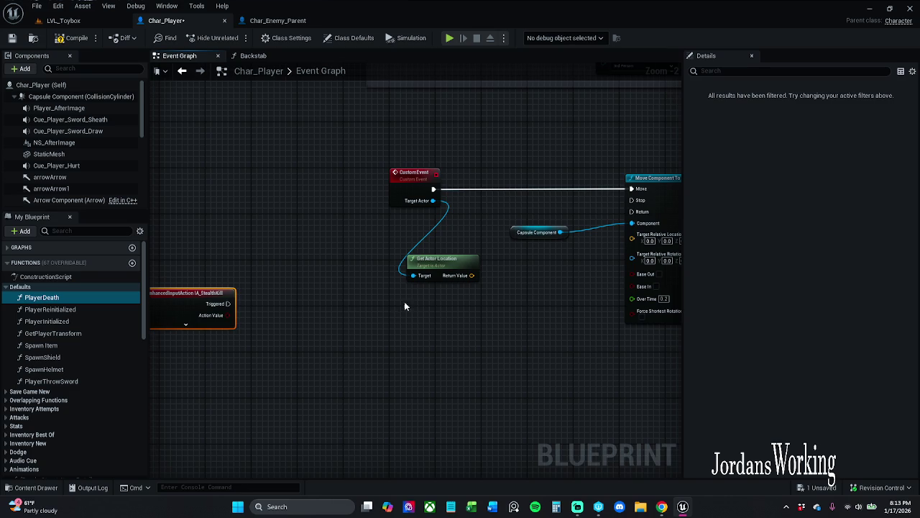
Step: Search for a forward vector action from the location output, cancelling each attempt
drag(357, 285, 359, 322)
text(get forwra)
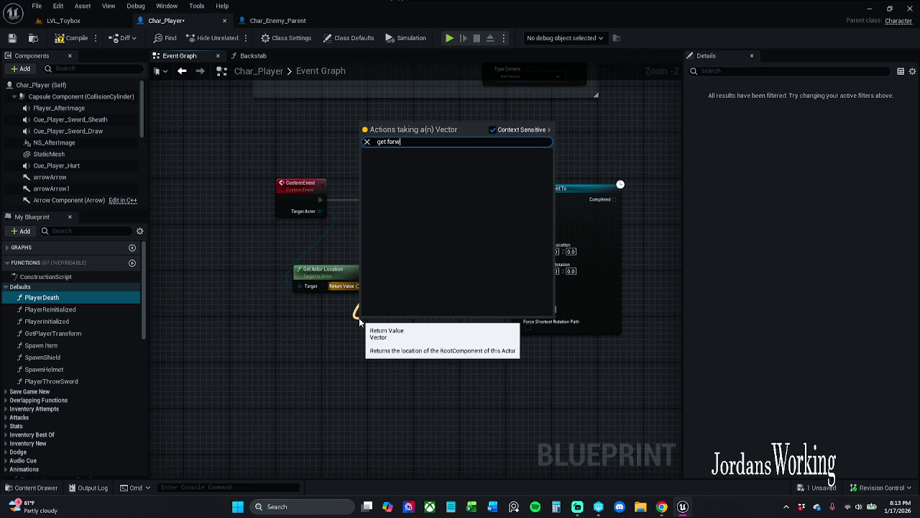
key(Escape)
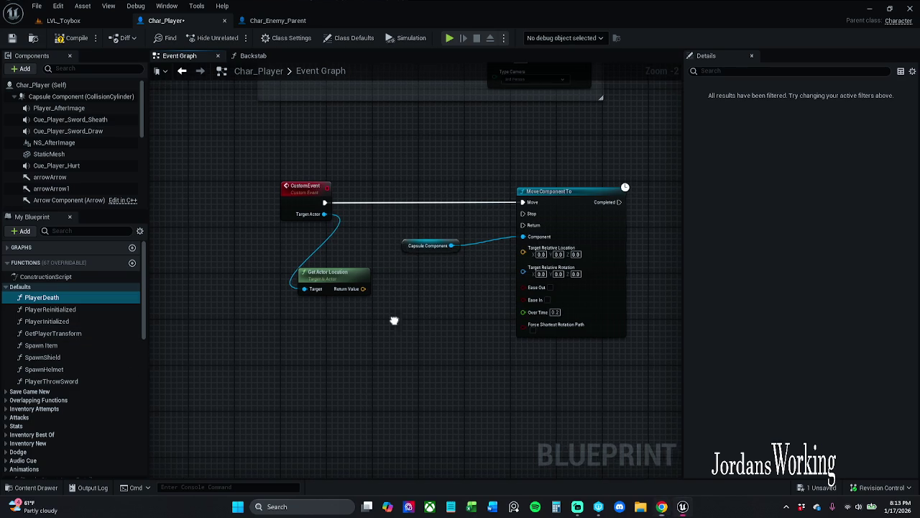
drag(353, 294, 335, 336)
text(get actor)
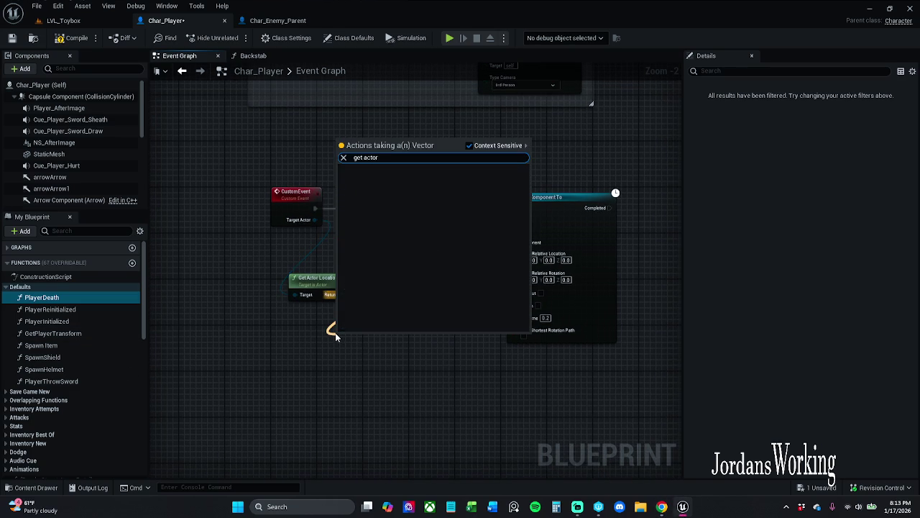
key(Escape)
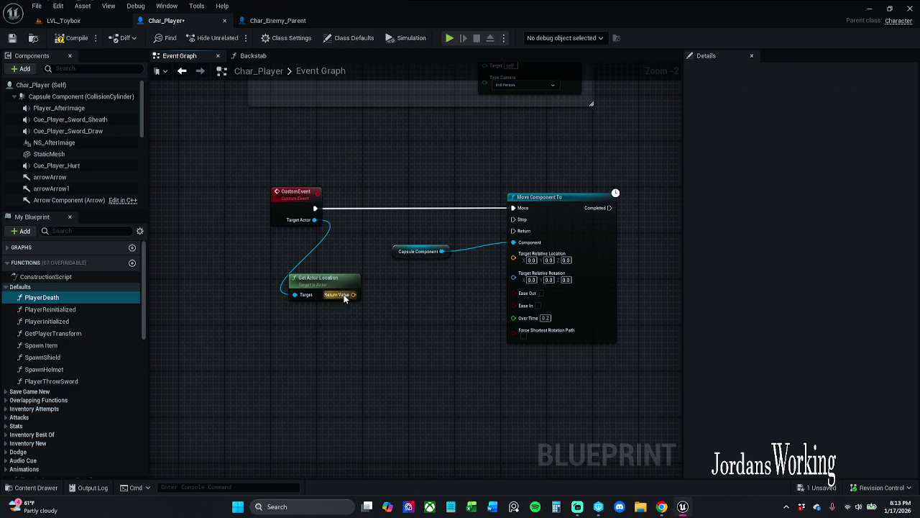
drag(309, 300, 284, 338)
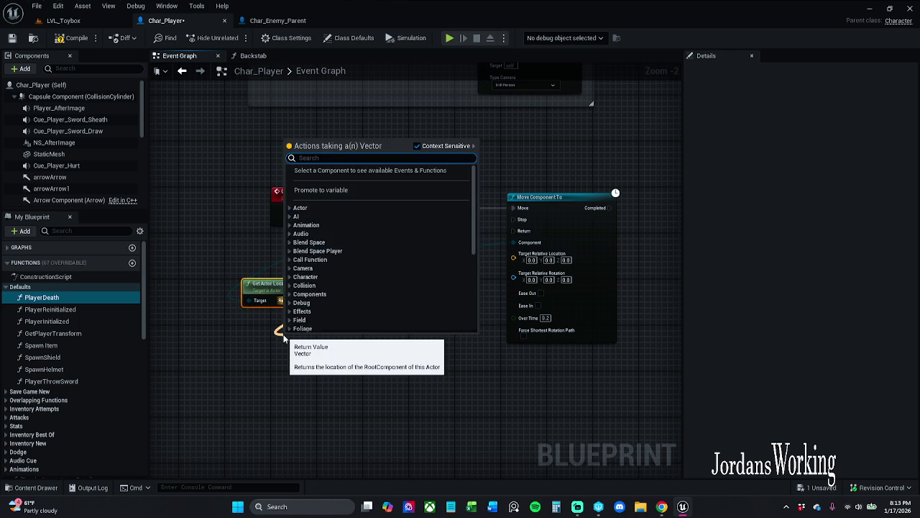
text(forw)
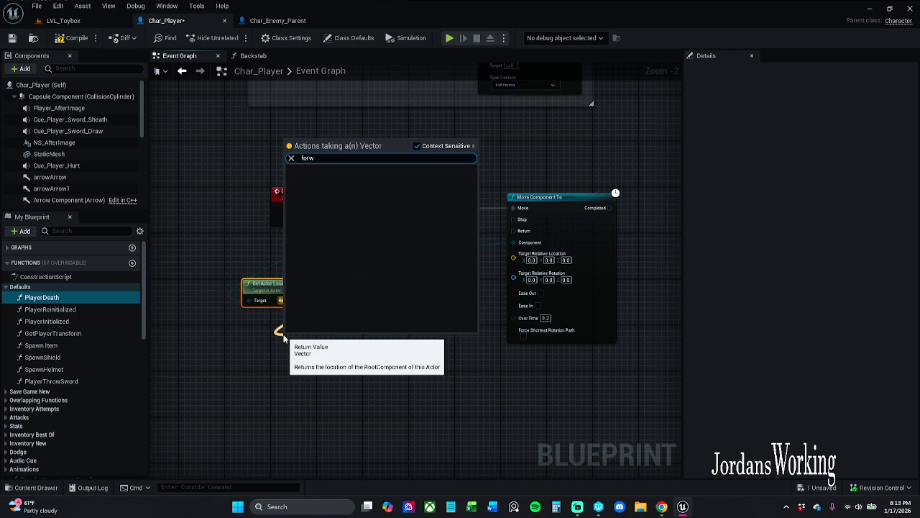
click(271, 358)
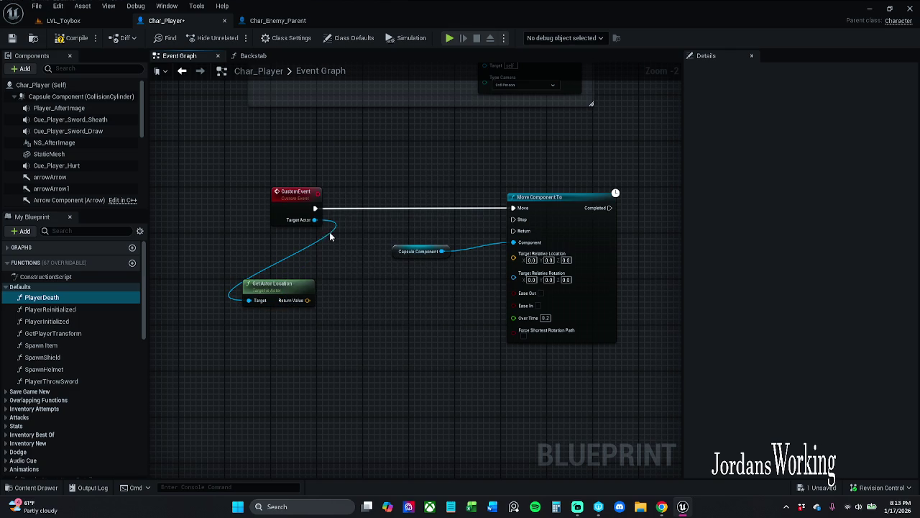
Step: Add Get Actor Forward Vector fed by the event's Target Actor
drag(298, 296, 373, 313)
mouse_move(314, 219)
mouse_down()
mouse_move(278, 318)
mouse_move(258, 318)
mouse_up()
text(get)
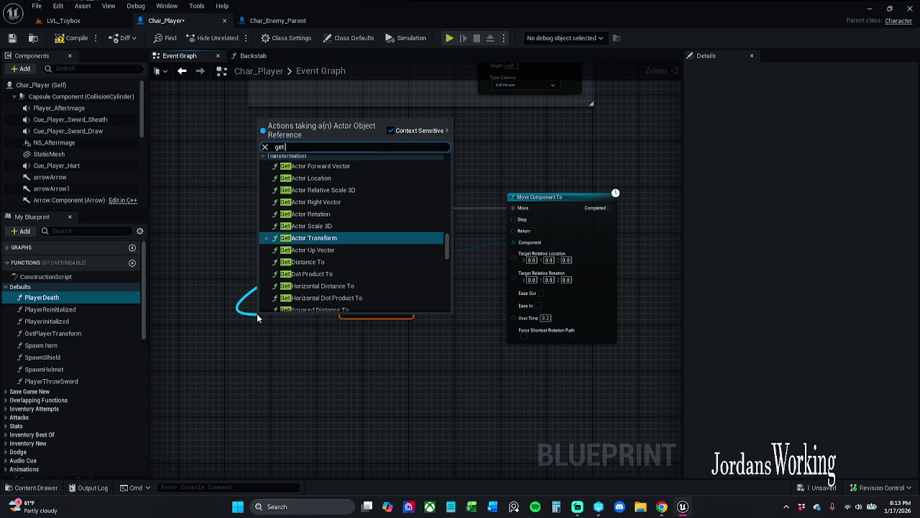
text( for)
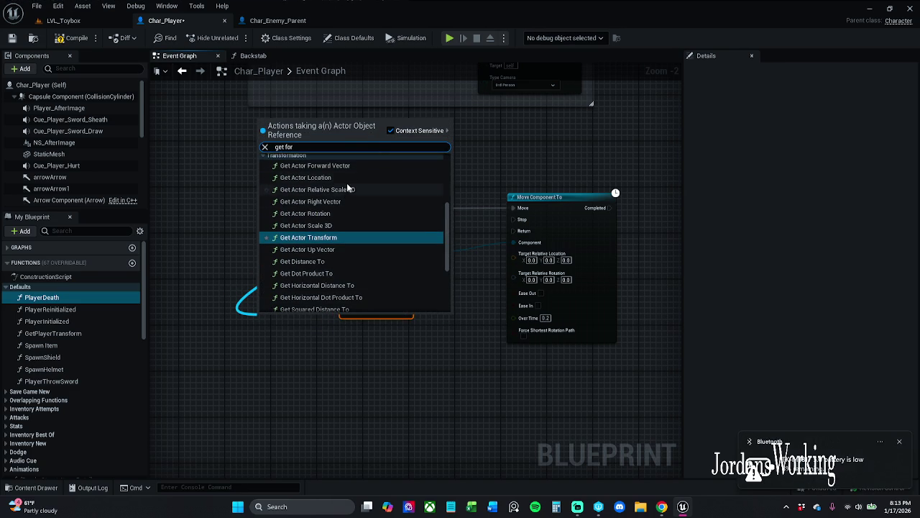
click(315, 166)
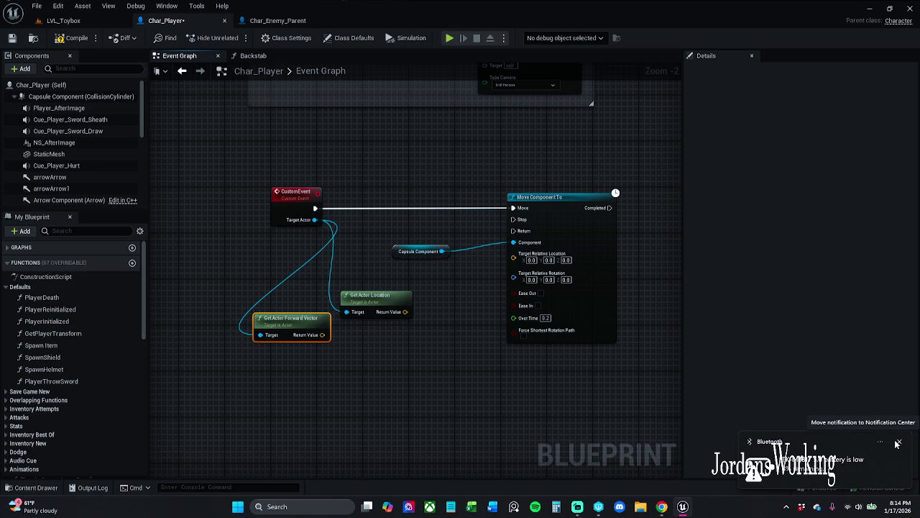
Step: Compile and save Char_Player, then rearrange the location and forward vector nodes
click(898, 442)
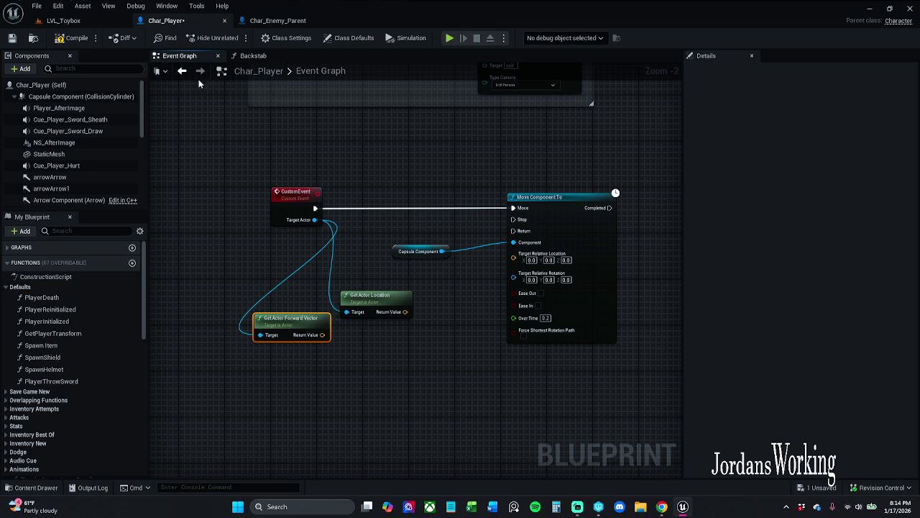
click(67, 43)
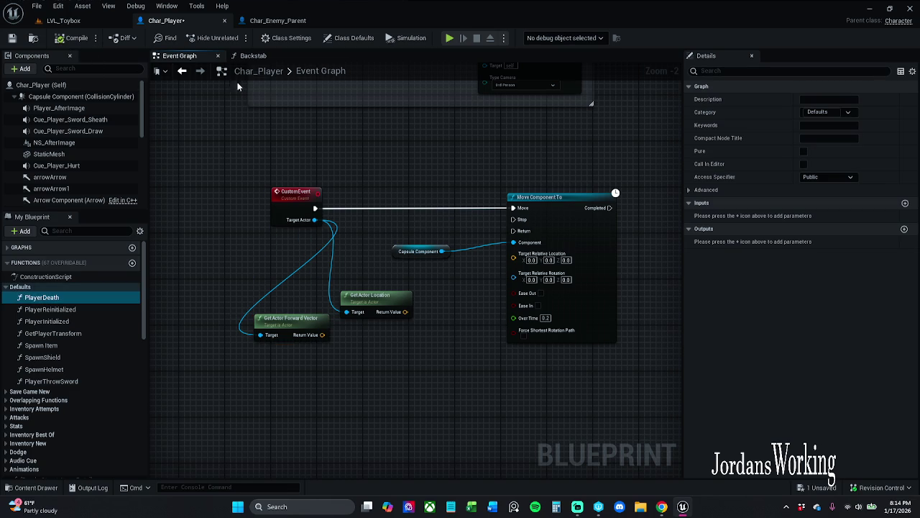
click(12, 41)
drag(376, 317, 365, 300)
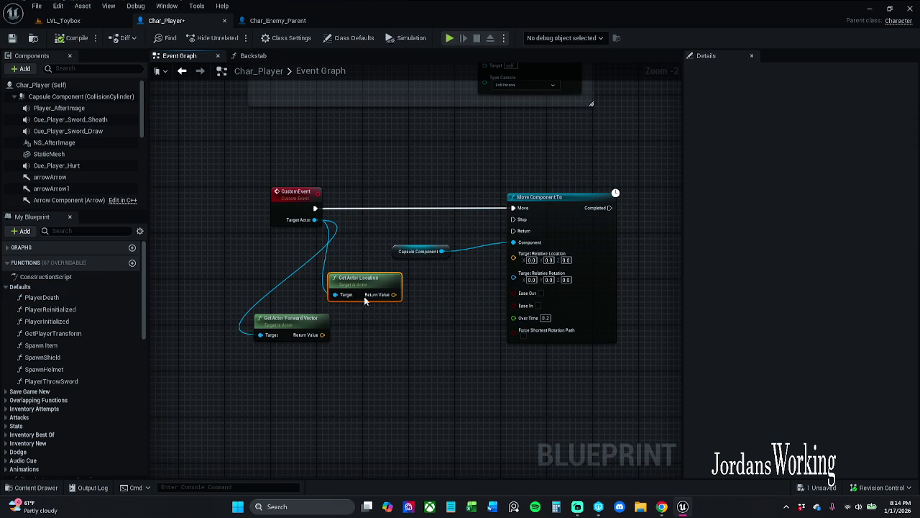
drag(314, 318, 343, 335)
click(406, 317)
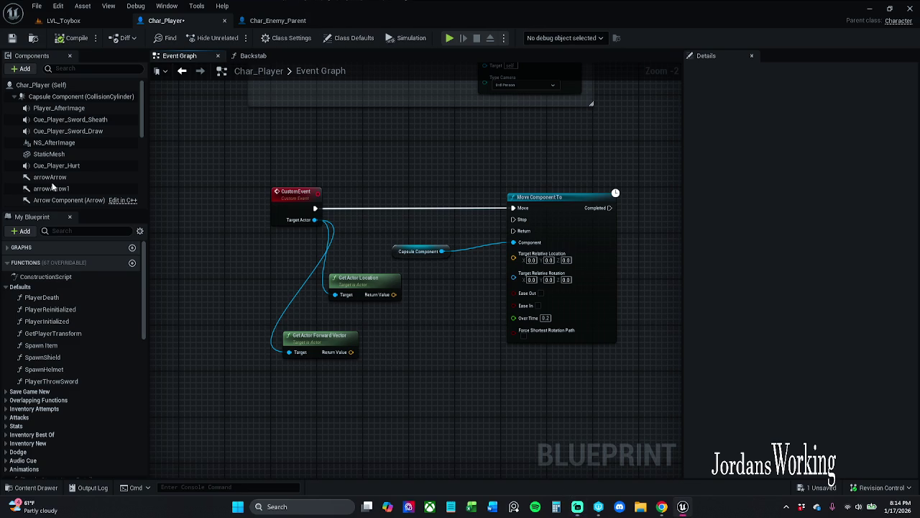
click(582, 509)
Step: Multiply actor location by forward vector and wire the product into Target Relative Location
drag(393, 294, 408, 319)
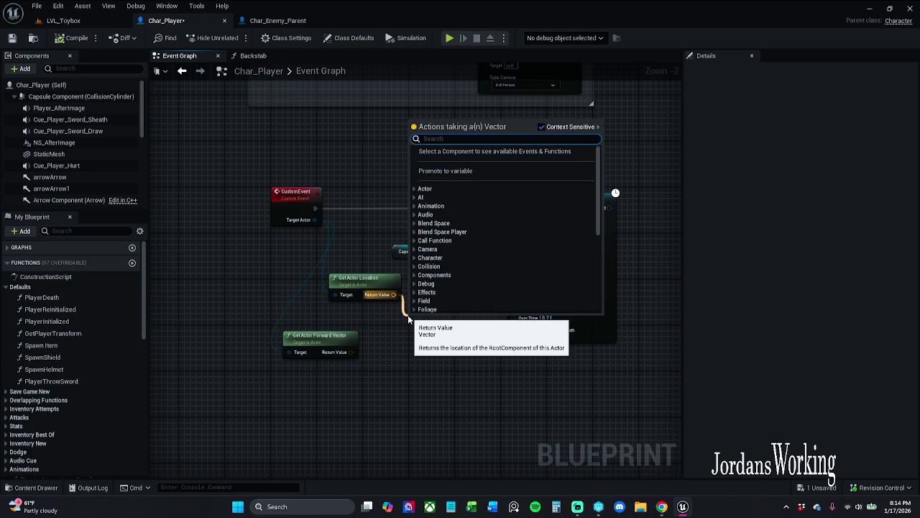
text(multiply)
key(Return)
mouse_move(410, 331)
mouse_down()
mouse_move(353, 364)
mouse_move(351, 352)
mouse_up()
drag(446, 318, 513, 253)
click(428, 327)
drag(429, 327, 445, 315)
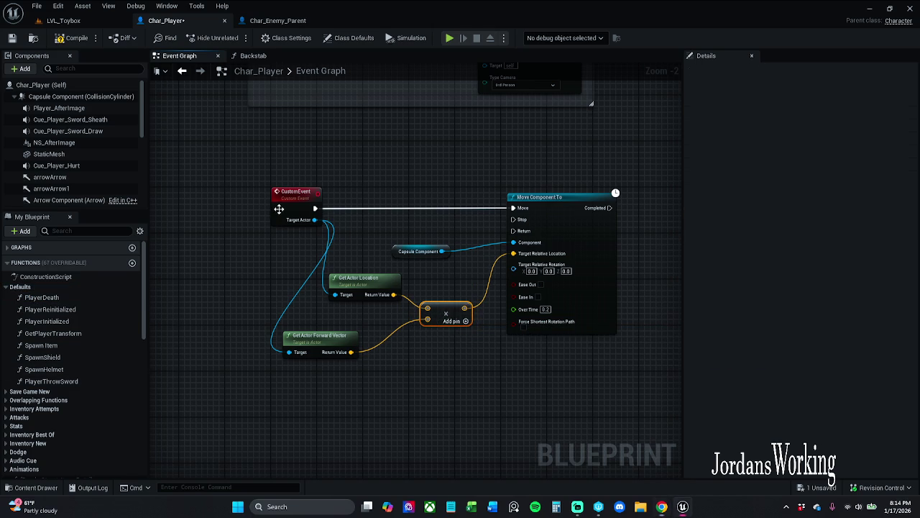
Step: Change the custom event's Name in Details to MoveToTarget, then save Char_Player
click(279, 208)
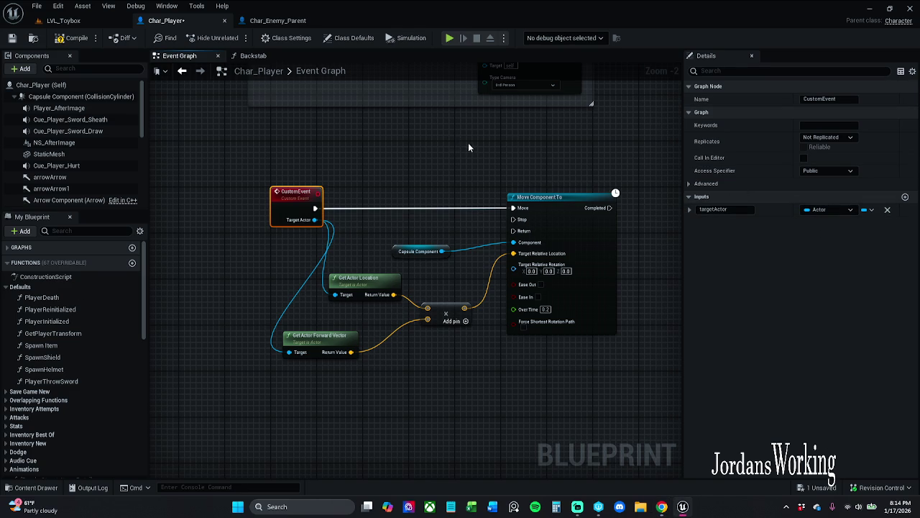
drag(468, 142, 458, 156)
click(850, 100)
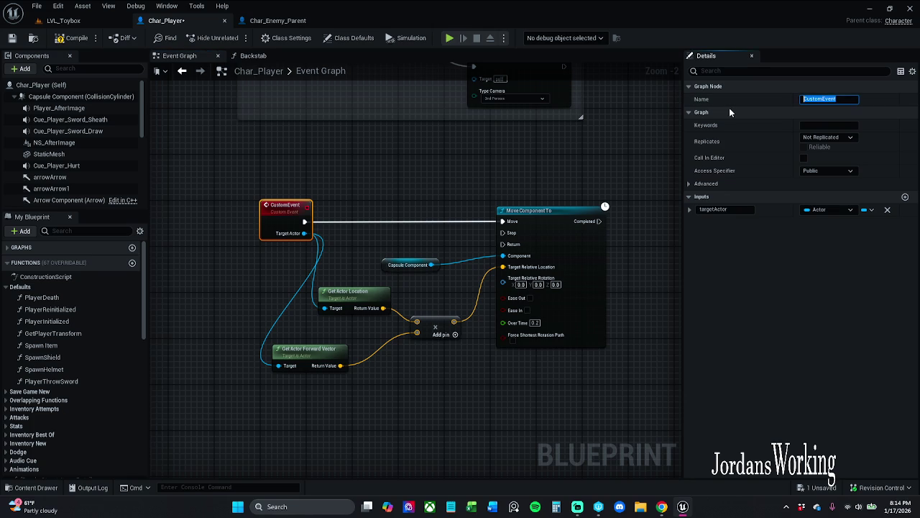
text(Move)
text(ToTarget)
key(Return)
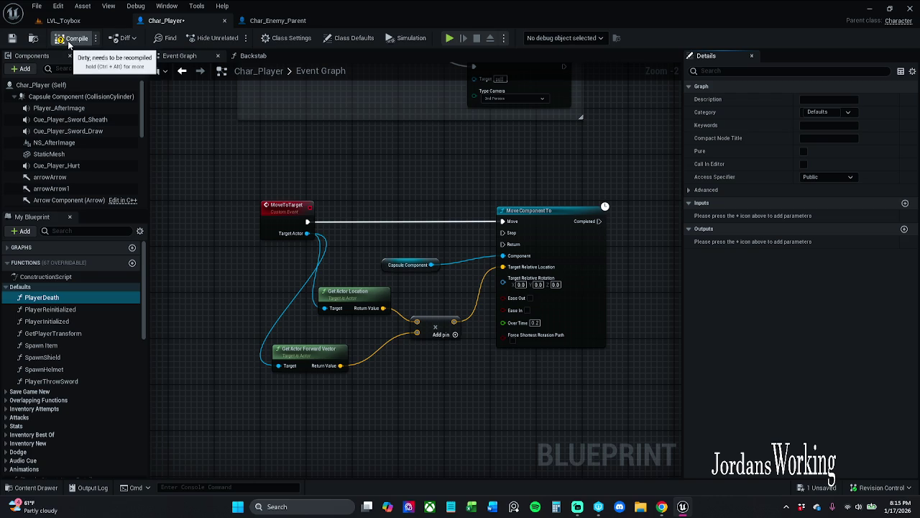
click(12, 38)
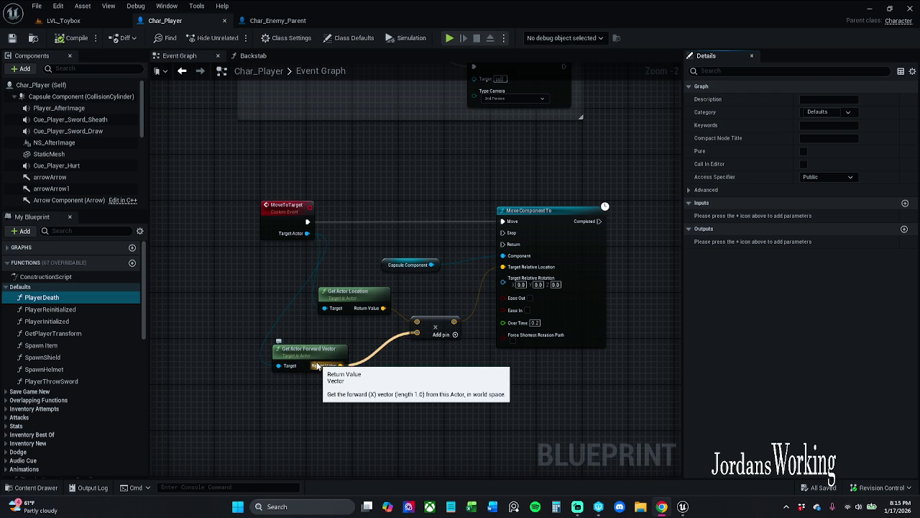
Step: Disconnect actor location from the Multiply node and make it scale the forward vector by 50.0
mouse_move(433, 326)
mouse_down()
mouse_move(451, 288)
mouse_move(404, 340)
mouse_up()
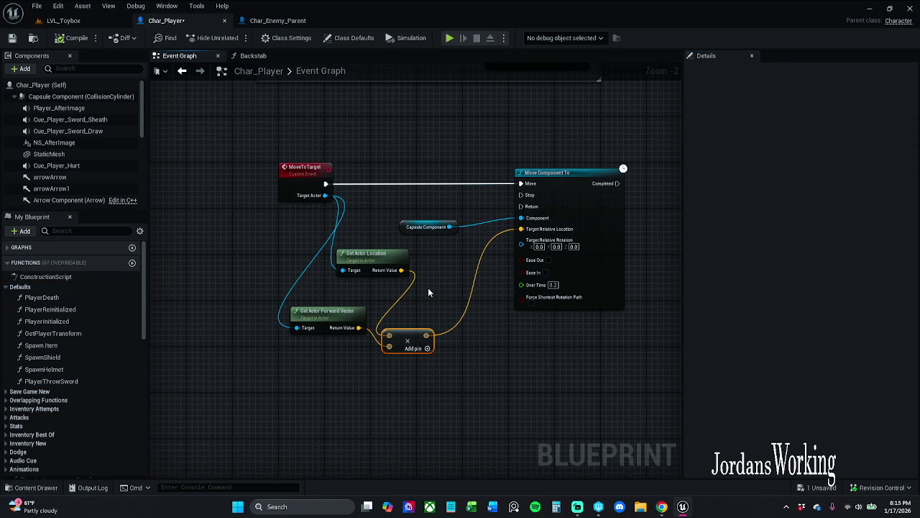
alt+click(401, 270)
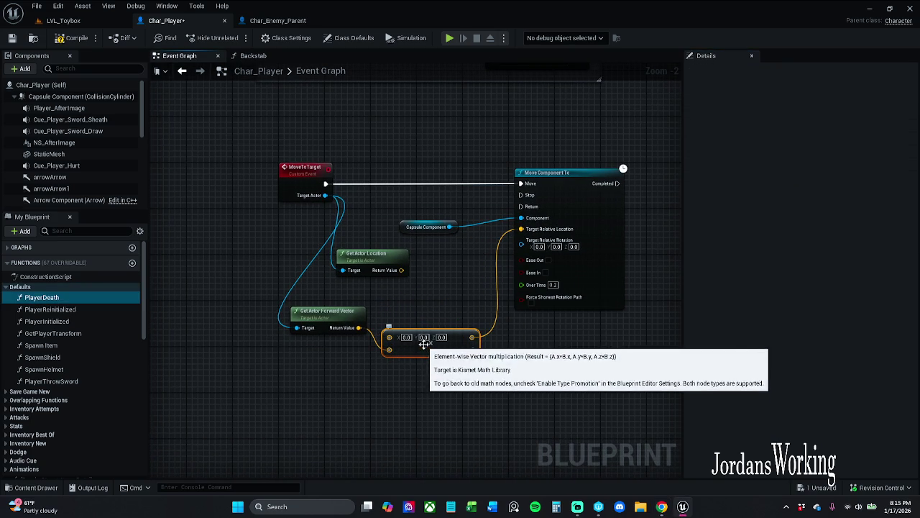
drag(388, 350, 389, 336)
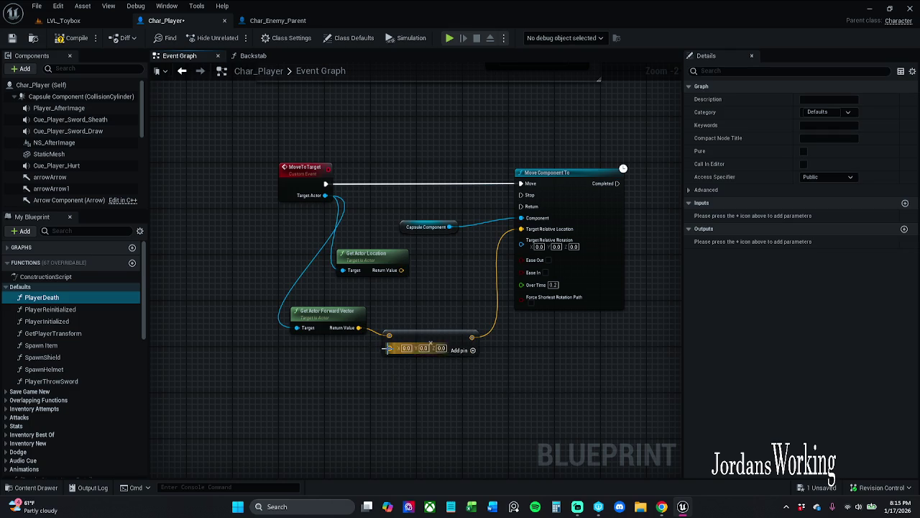
right_click(388, 348)
click(431, 261)
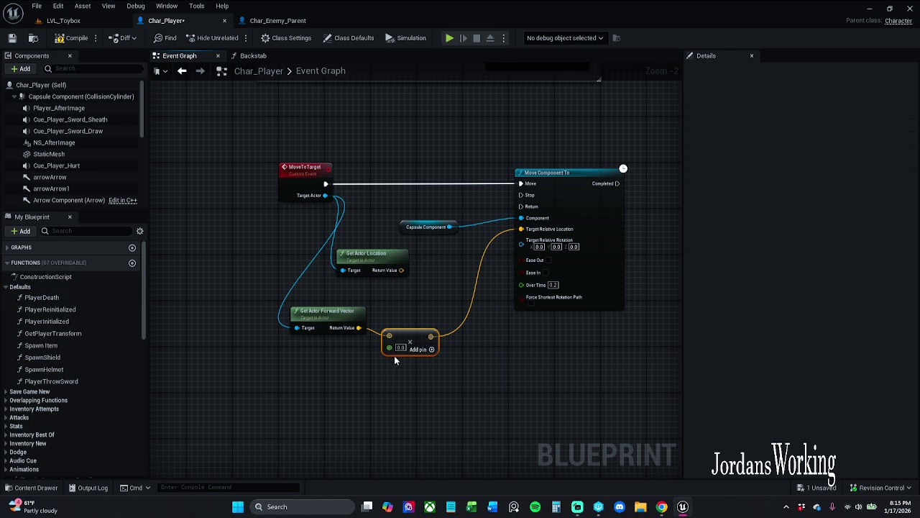
text(50)
key(Return)
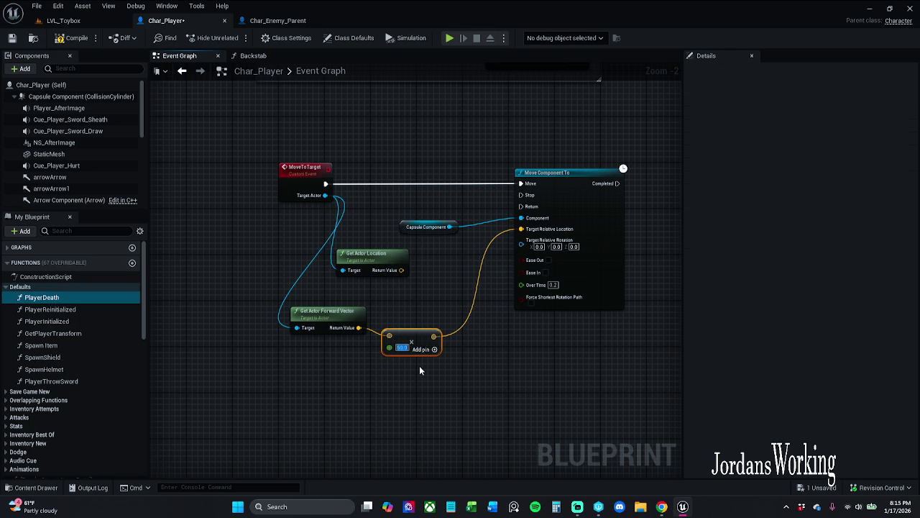
Step: Break the Multiply output's link to Target Relative Location and pull a wire from actor location
click(522, 377)
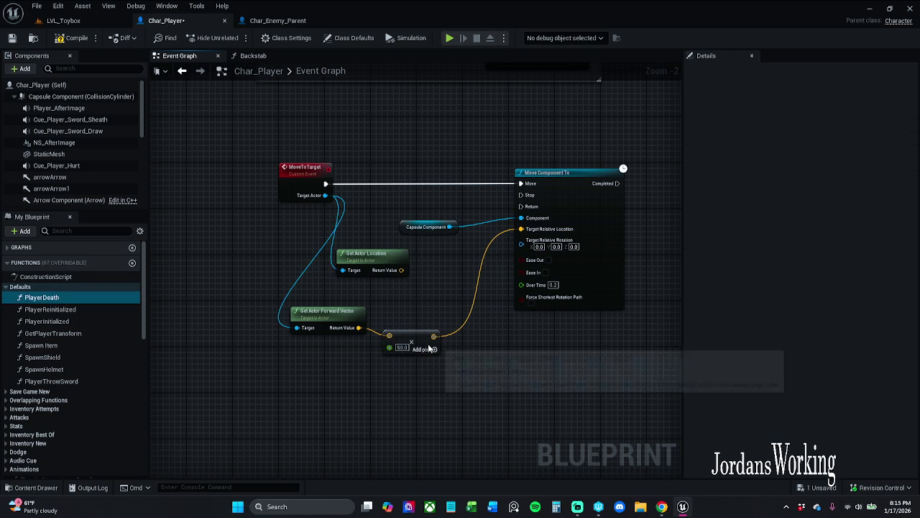
drag(430, 348, 407, 361)
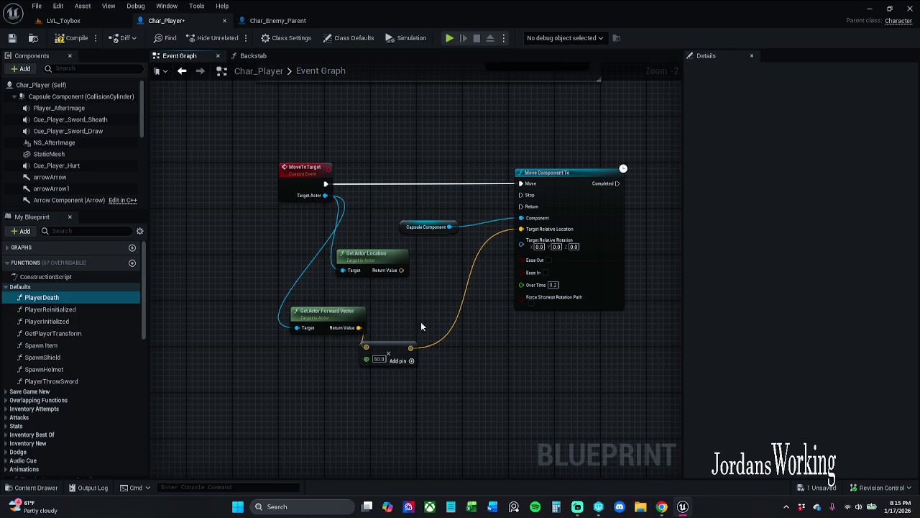
alt+click(411, 348)
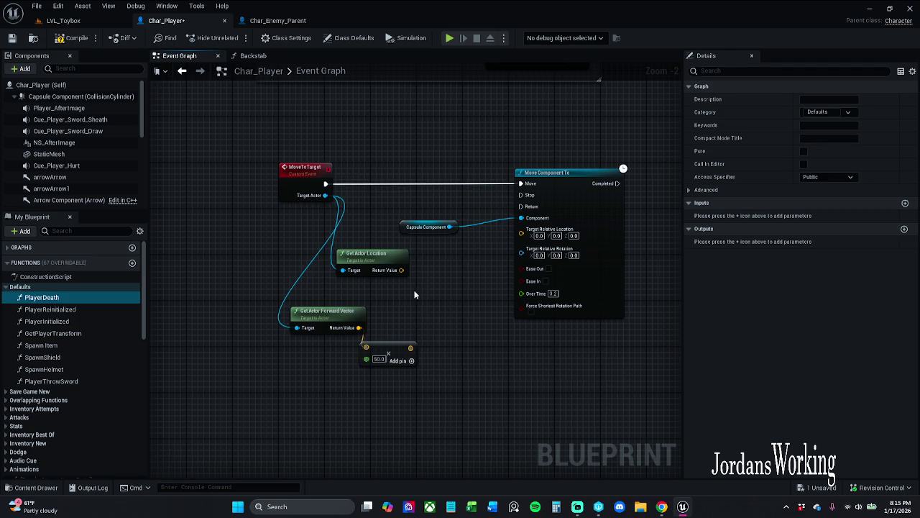
drag(401, 270, 426, 302)
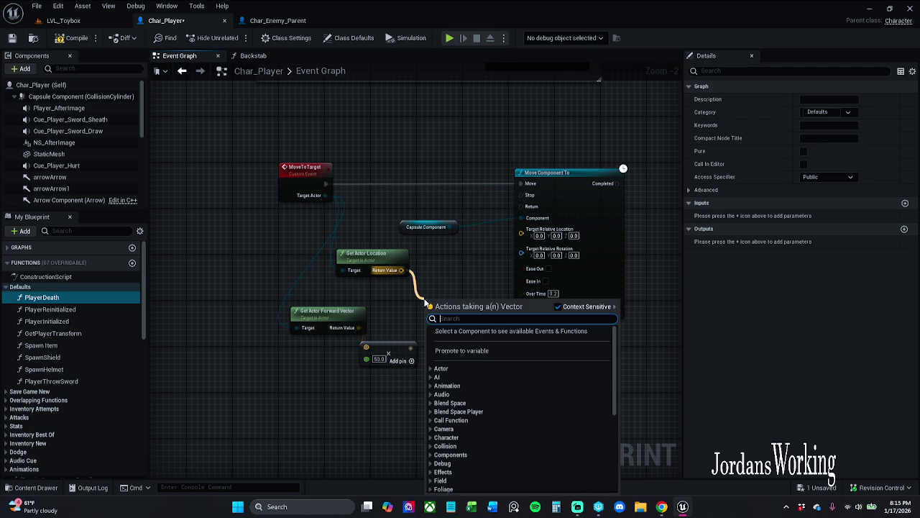
Step: Add a vector Add node of location plus forward vector × 70.0 into Target Relative Location
text(+)
key(Return)
mouse_move(429, 314)
mouse_down()
mouse_move(396, 354)
mouse_move(411, 348)
mouse_up()
drag(467, 301, 538, 239)
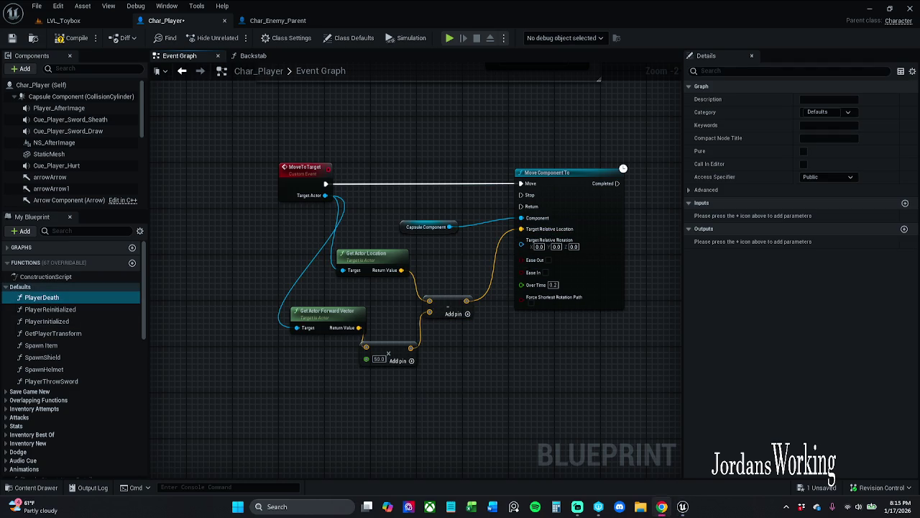
click(380, 360)
click(414, 304)
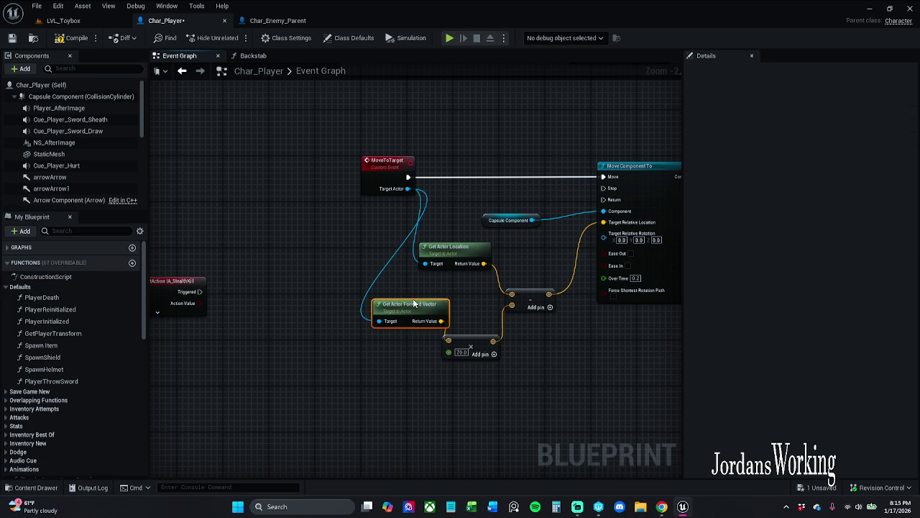
Step: Tidy the forward vector and Capsule Component nodes around the movement graph
drag(414, 304, 391, 297)
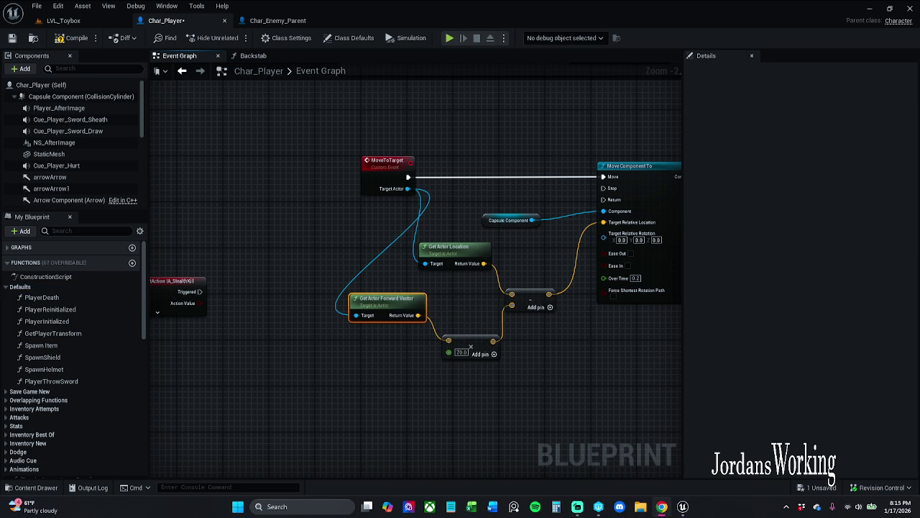
drag(334, 373, 324, 369)
click(325, 368)
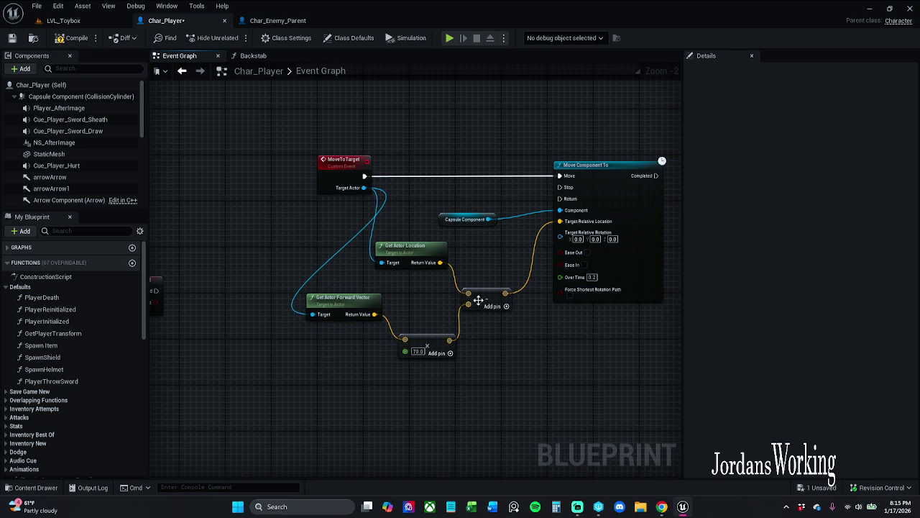
drag(477, 300, 390, 318)
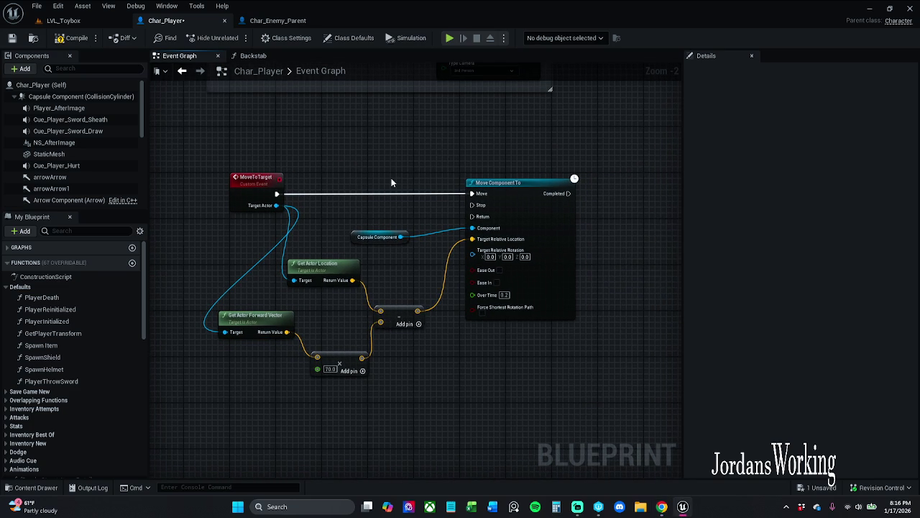
mouse_move(366, 238)
mouse_down()
mouse_move(396, 232)
mouse_move(407, 247)
mouse_up()
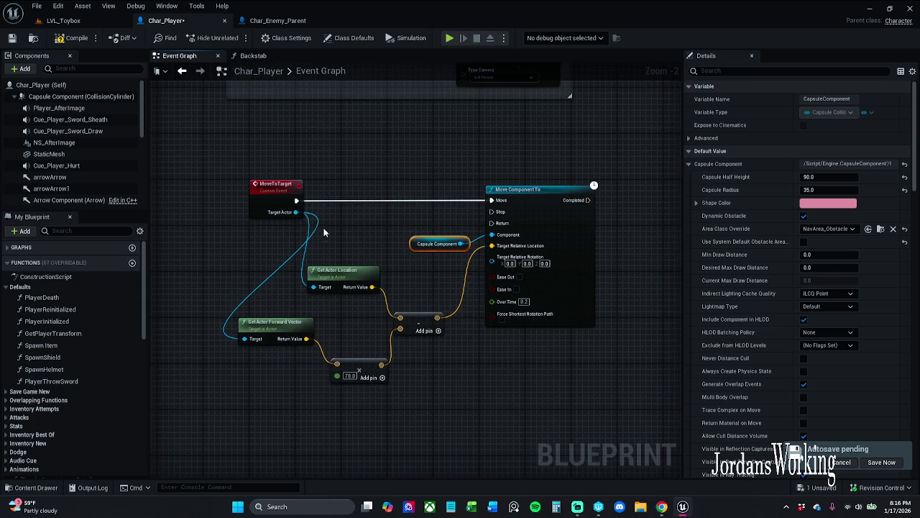
Step: Wire Get Actor Rotation from Target Actor into Target Relative Rotation, tidy nodes, and save
drag(295, 212, 352, 219)
text(get)
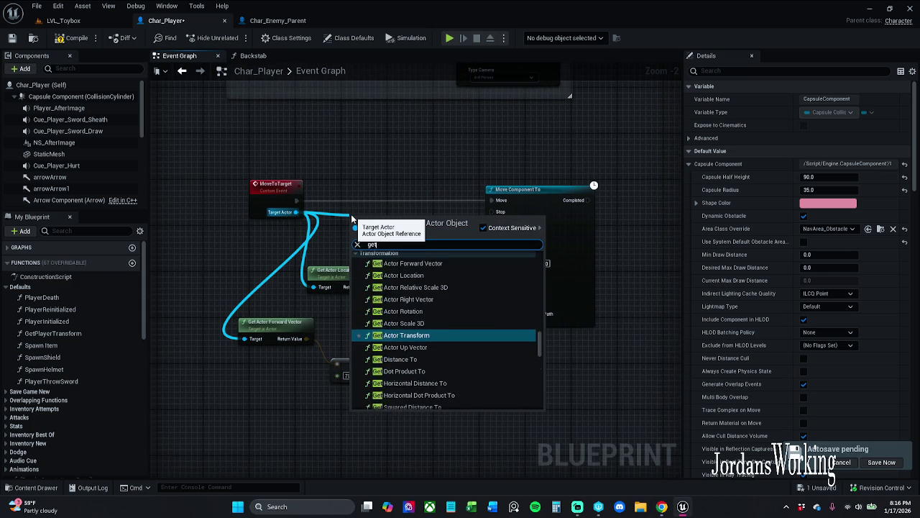
text( actor ro)
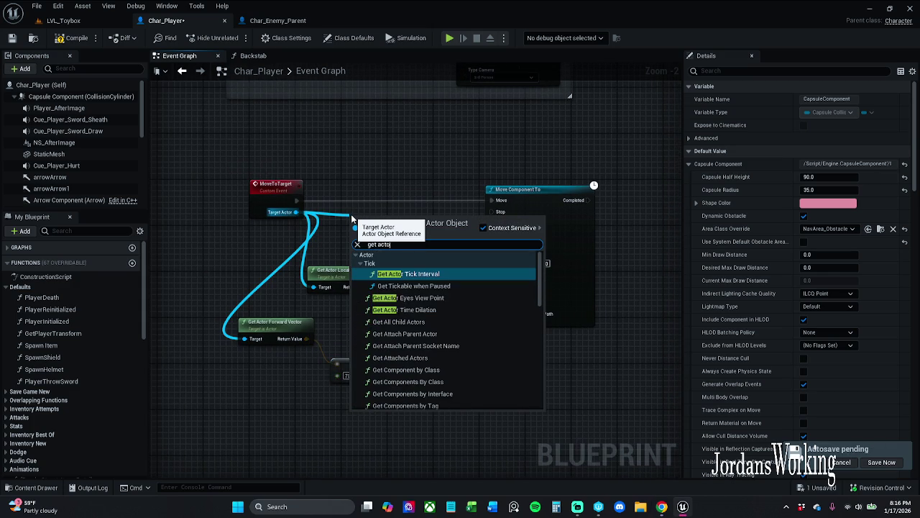
key(Return)
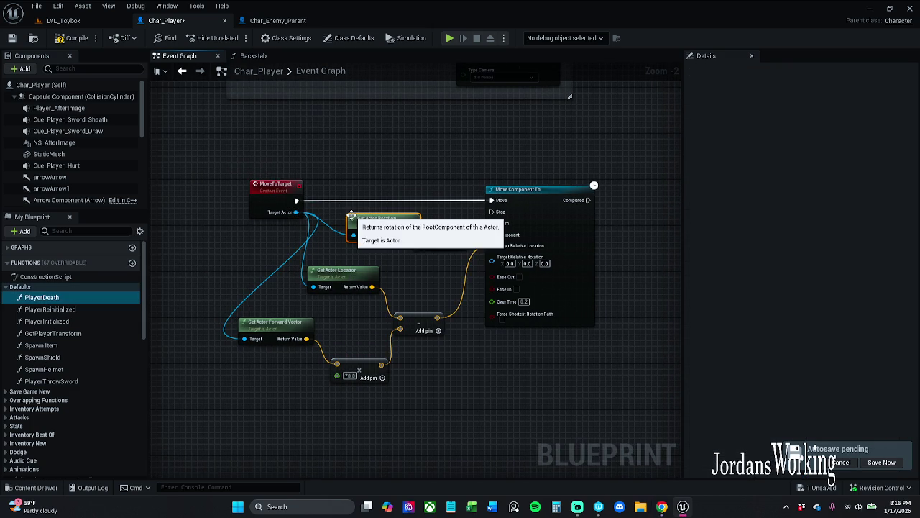
mouse_move(430, 249)
mouse_down()
mouse_move(435, 209)
mouse_move(431, 259)
mouse_move(492, 256)
mouse_up()
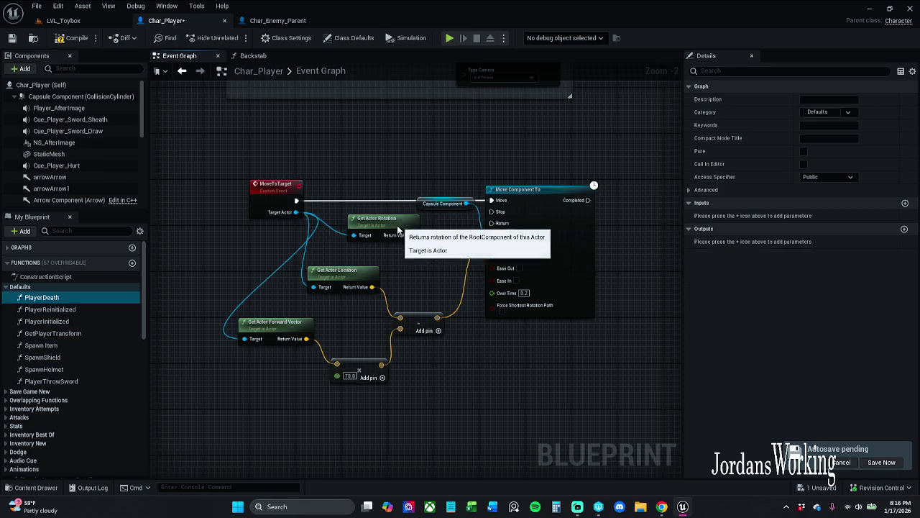
drag(409, 237, 397, 255)
drag(427, 211, 422, 228)
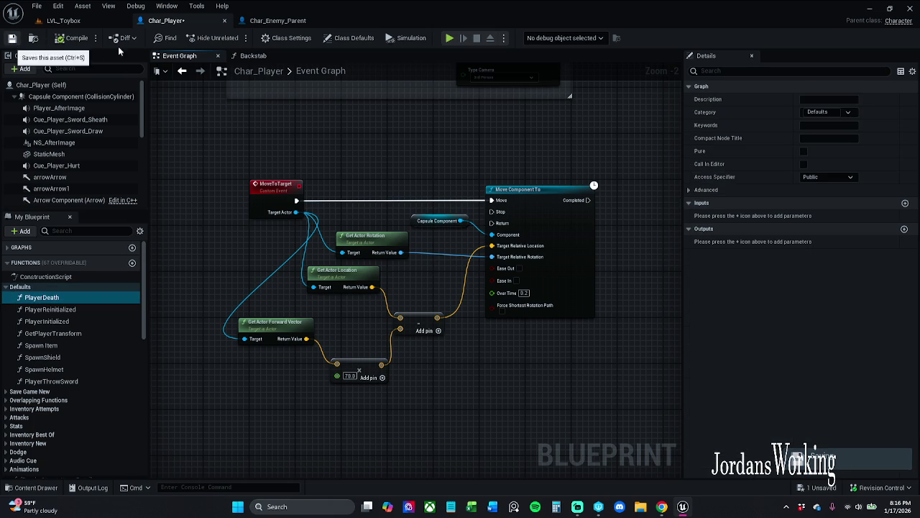
click(12, 37)
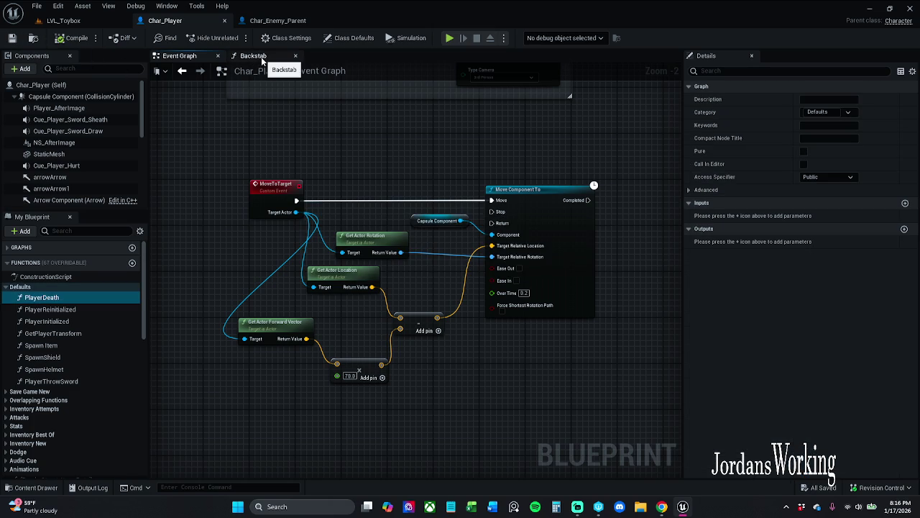
Step: Open Char_Player's Backstab function graph and pan to the Can Backstab node
click(261, 57)
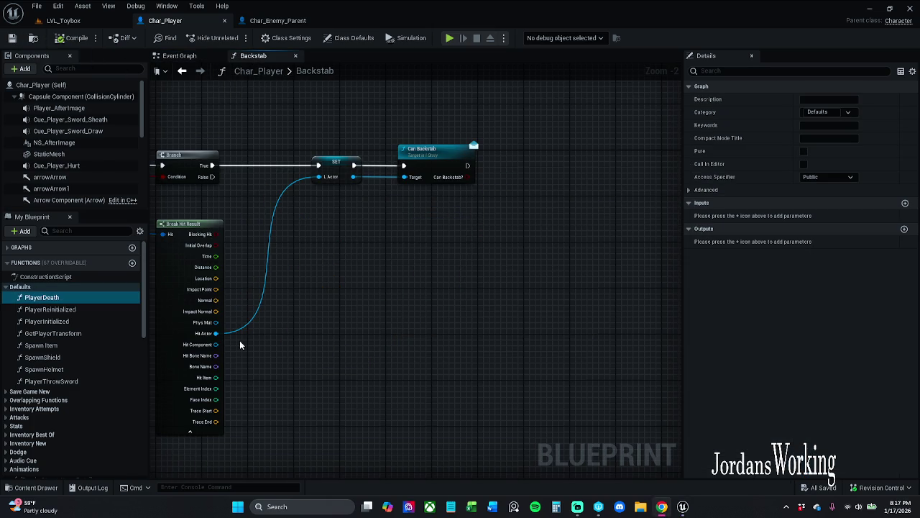
mouse_move(497, 291)
mouse_down()
mouse_move(411, 177)
mouse_move(325, 168)
mouse_up()
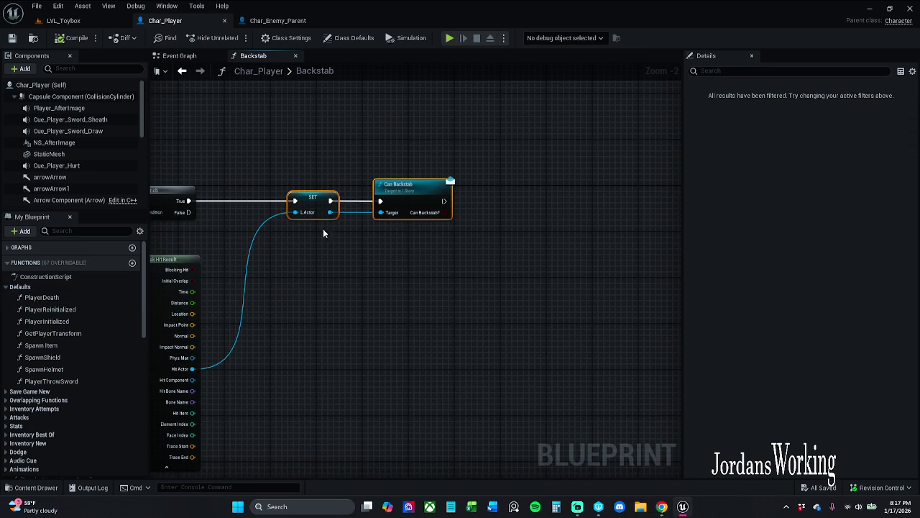
click(429, 259)
drag(449, 240, 394, 262)
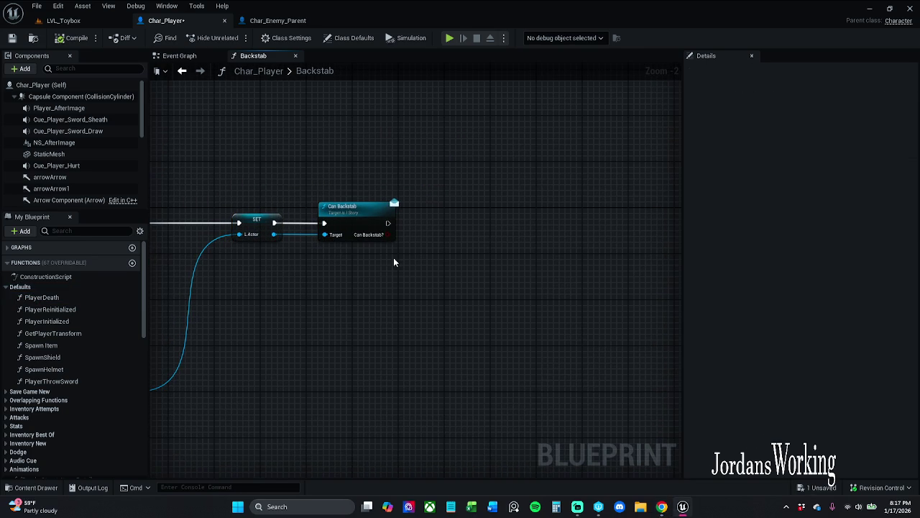
key(alt+Tab)
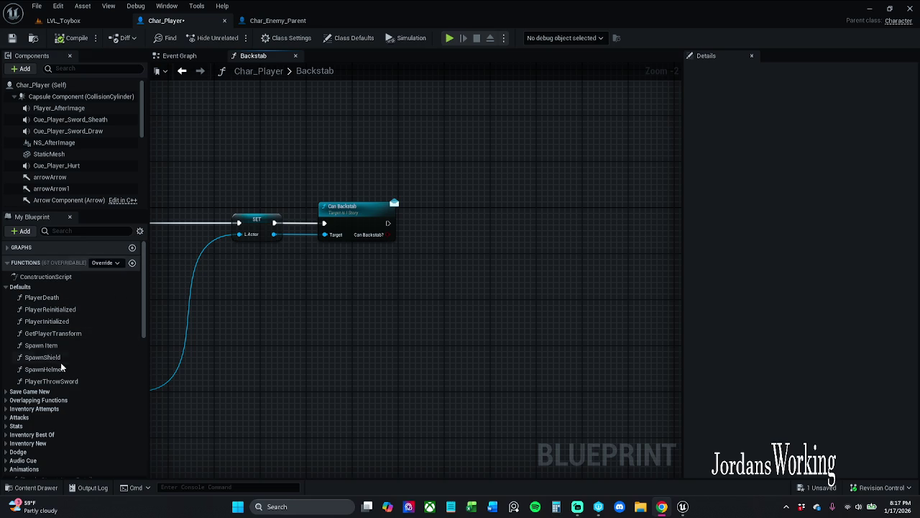
scroll(62, 356, down, 3)
scroll(62, 355, down, 10)
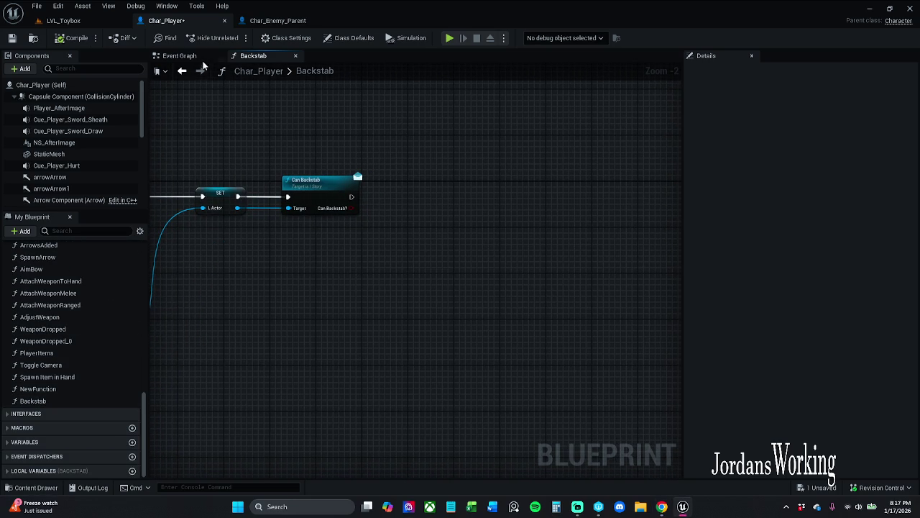
Step: Check the Event Graph, return to Backstab, and extend execution from Can Backstab
click(179, 56)
click(251, 56)
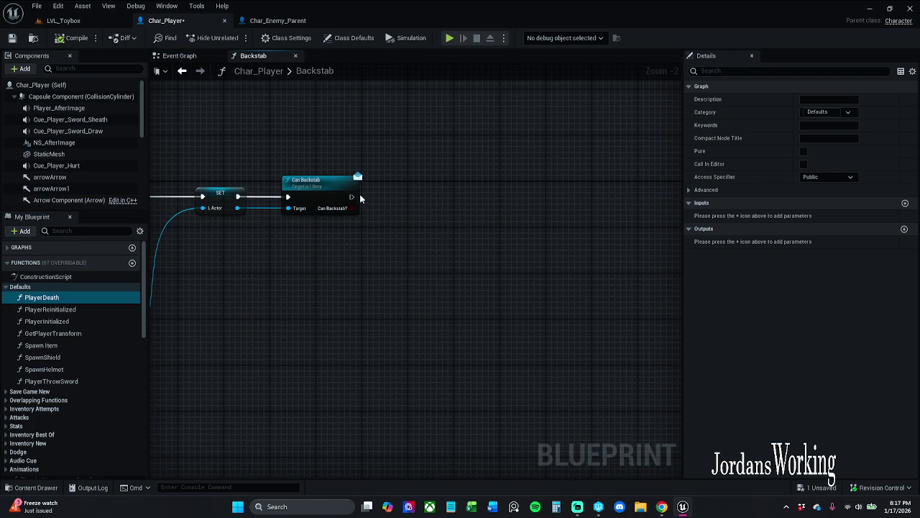
mouse_move(352, 197)
mouse_down()
mouse_move(411, 204)
mouse_move(393, 197)
mouse_move(392, 170)
mouse_move(393, 197)
mouse_up()
Step: Add a Branch conditioned on the Can Backstab? result
key(Escape)
click(353, 208)
mouse_move(379, 197)
mouse_down()
mouse_move(434, 196)
mouse_move(419, 194)
mouse_move(433, 214)
mouse_move(398, 208)
mouse_move(438, 208)
mouse_up()
Step: Add a Move to Target node on the Branch's True output with a straight link
text(MoveTo)
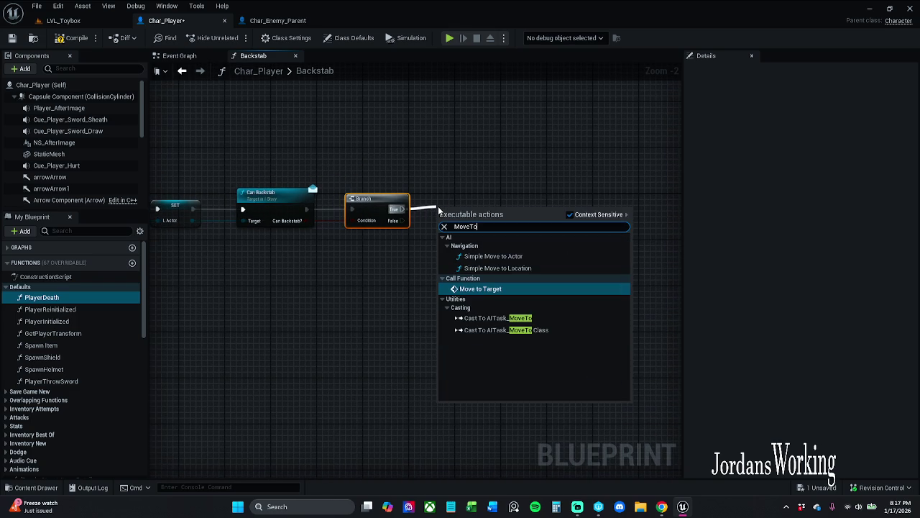
key(Return)
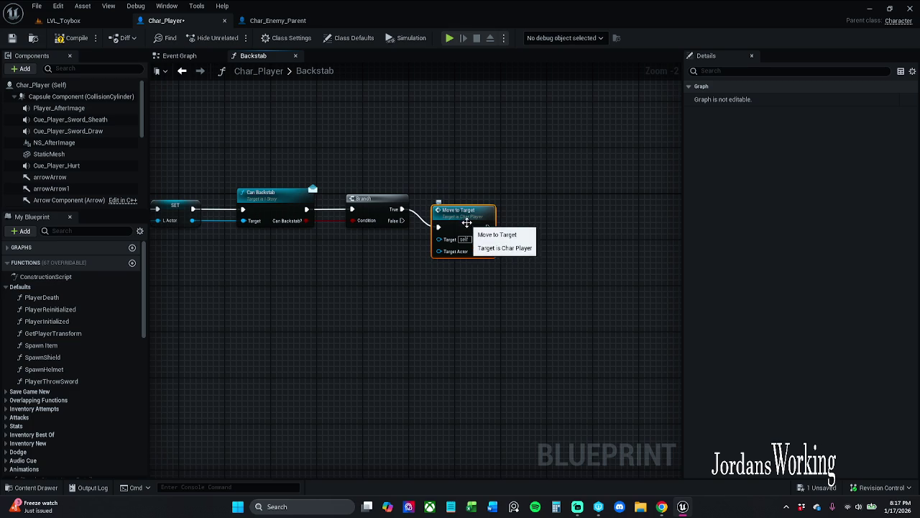
click(381, 203)
key(q)
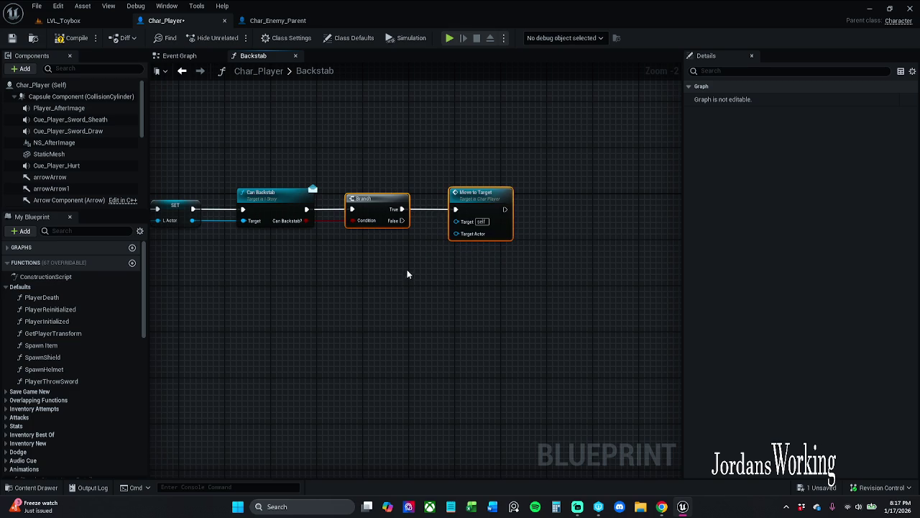
drag(477, 198, 484, 198)
click(475, 166)
Step: Place a getter for the Backstab function's local lActor variable near Move to Target
mouse_move(367, 262)
mouse_down()
mouse_move(410, 269)
mouse_move(426, 257)
mouse_up()
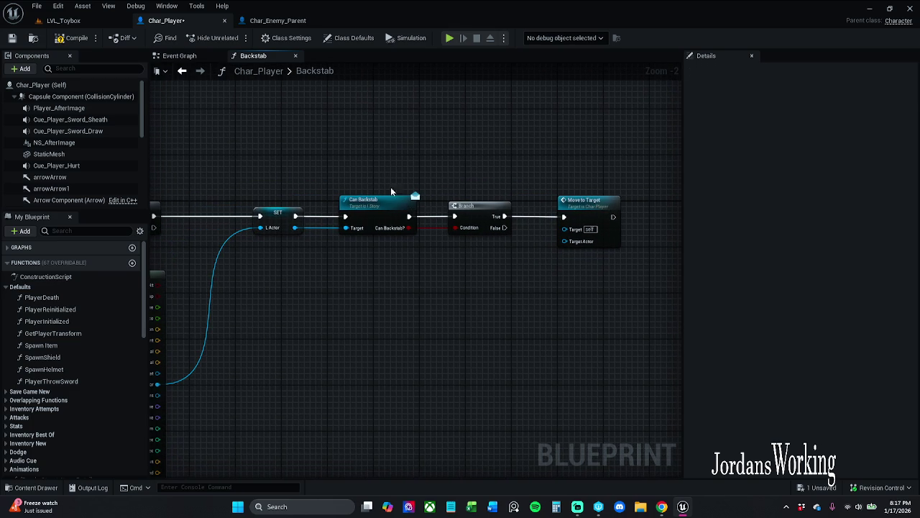
drag(366, 176, 400, 216)
click(376, 167)
drag(376, 168, 266, 156)
drag(456, 231, 448, 245)
click(391, 287)
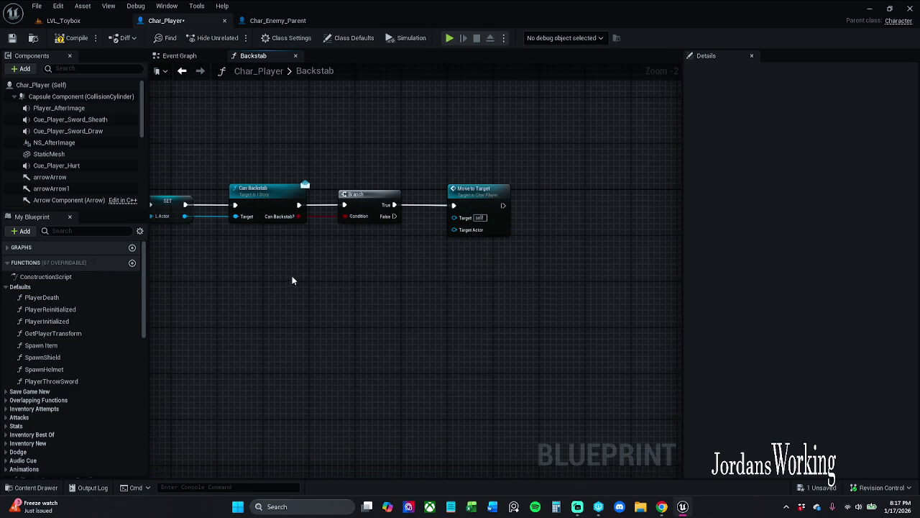
drag(191, 215, 257, 217)
scroll(52, 445, down, 5)
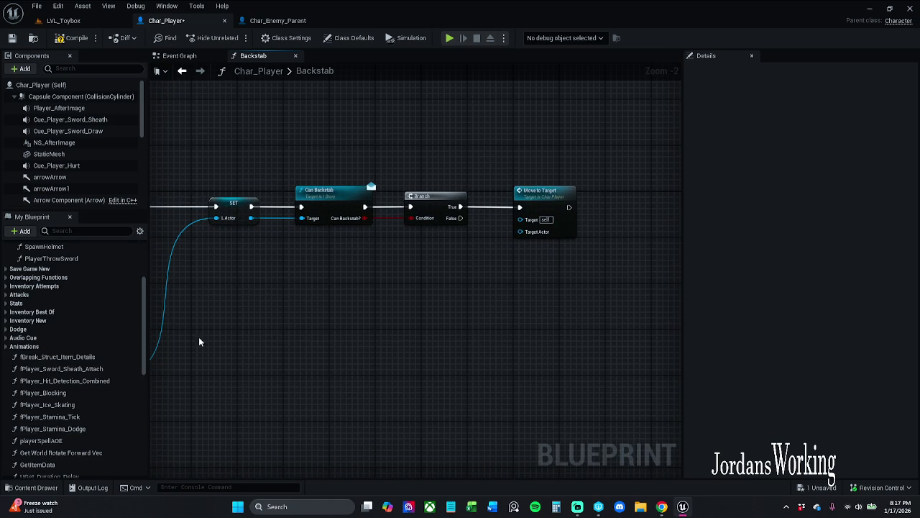
scroll(141, 315, down, 8)
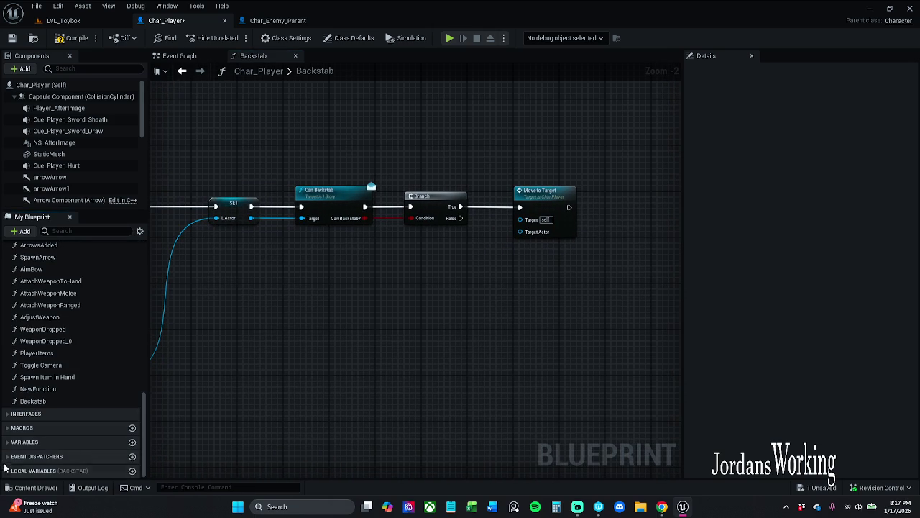
click(34, 470)
mouse_move(33, 471)
mouse_down()
mouse_move(218, 468)
mouse_move(539, 225)
mouse_move(495, 250)
mouse_move(506, 259)
mouse_up()
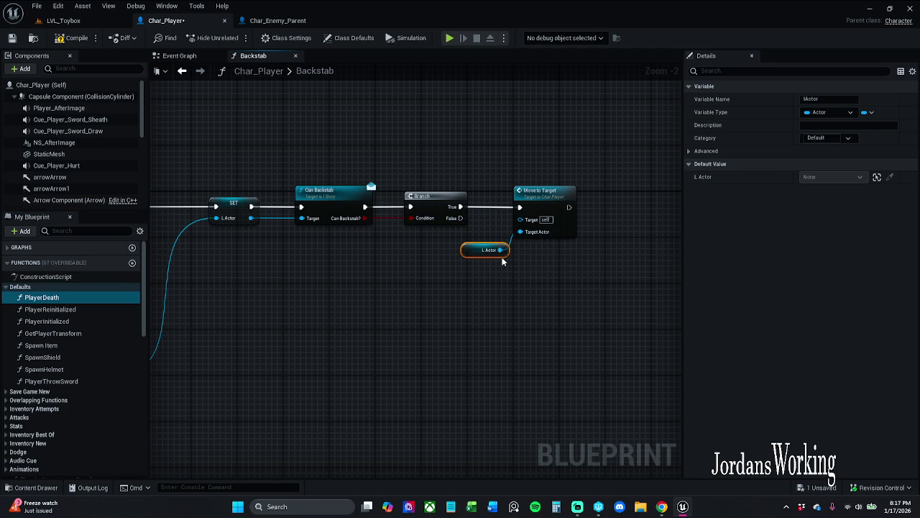
mouse_move(503, 249)
mouse_down()
mouse_move(504, 260)
mouse_move(472, 245)
mouse_up()
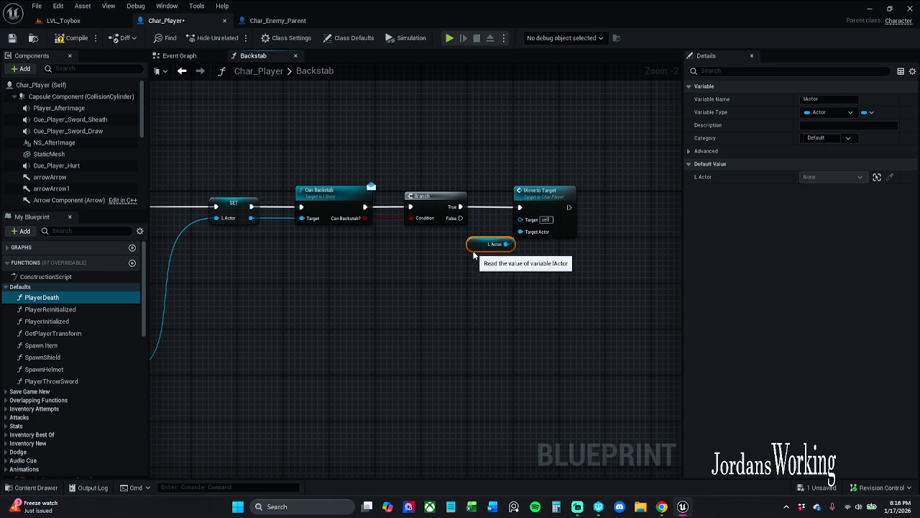
Step: Save Char_Player and shift the Branch, Move to Target and lActor nodes right
drag(483, 180, 532, 264)
drag(525, 193, 561, 193)
click(523, 166)
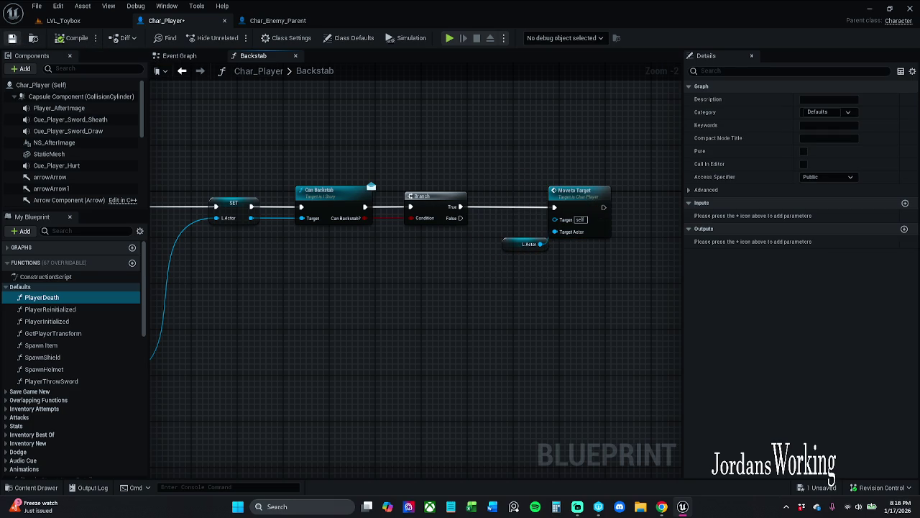
key(ctrl+s)
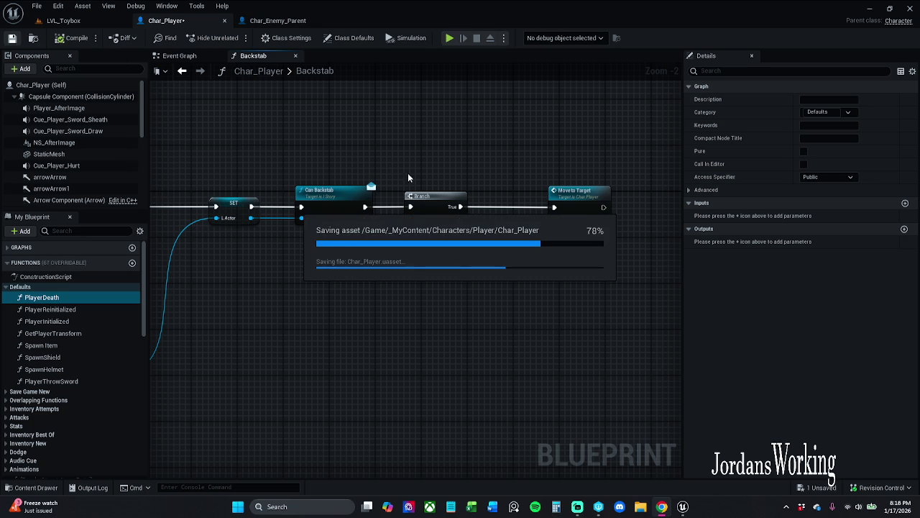
drag(428, 171, 617, 292)
drag(432, 195, 591, 195)
Step: Add a Montage Is Playing node from a 'montage is' search with Context Sensitive off
right_click(367, 174)
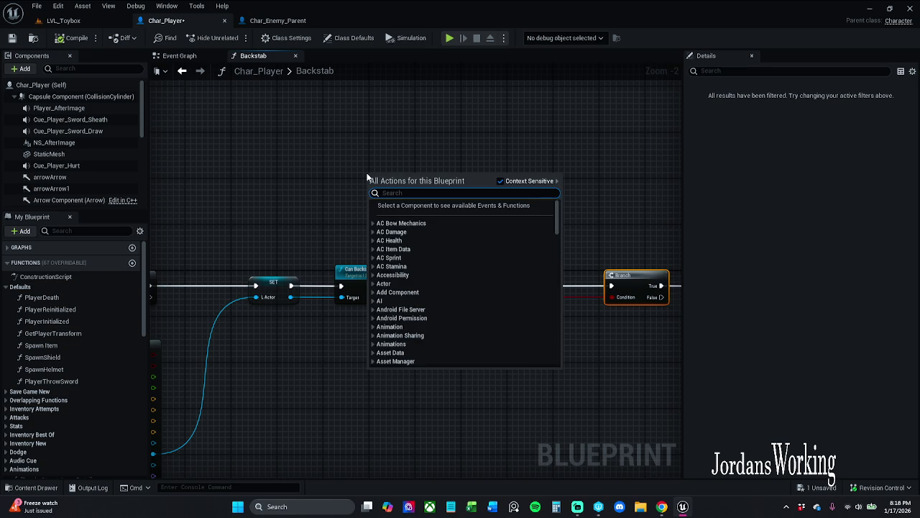
text(montage)
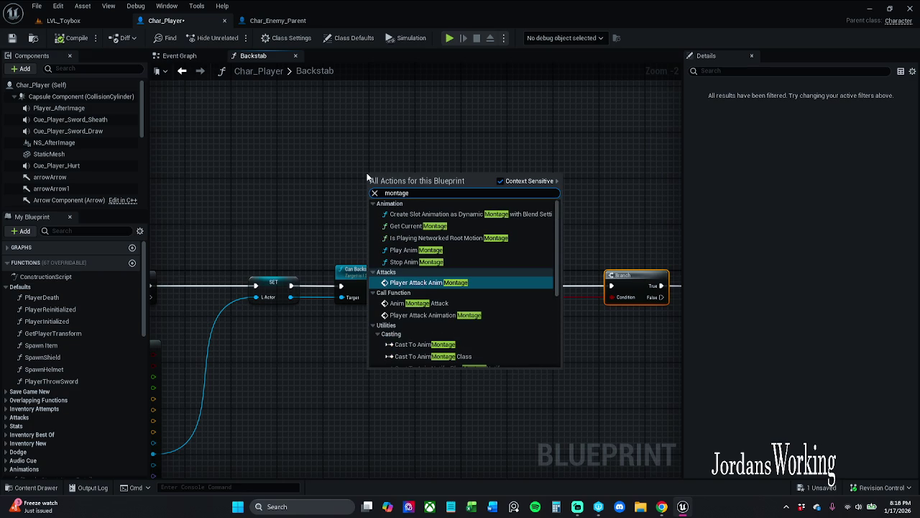
text( Is Pla)
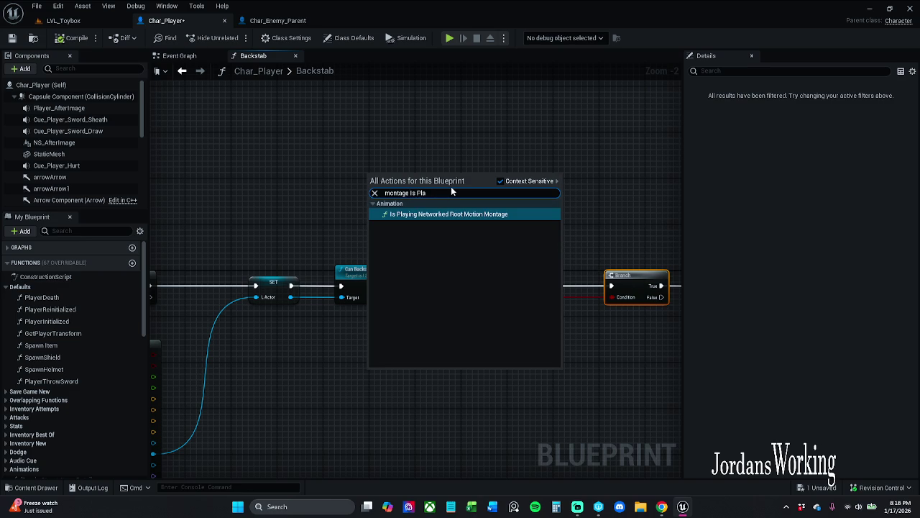
key(BackSpace)
key(BackSpace)
key(BackSpace)
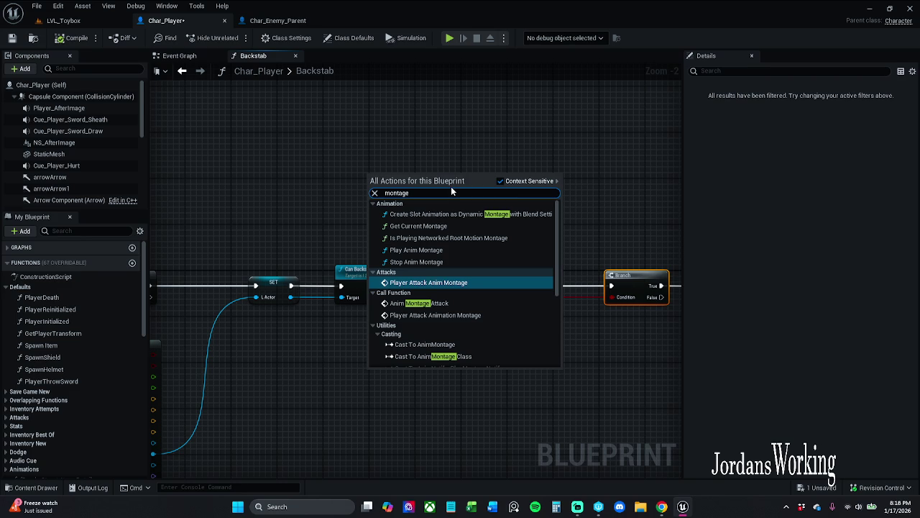
text(Is)
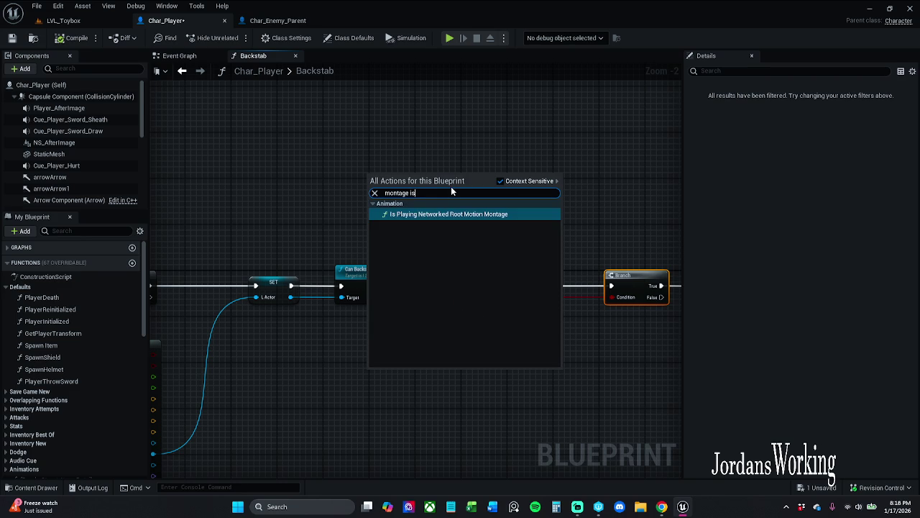
key(BackSpace)
key(BackSpace)
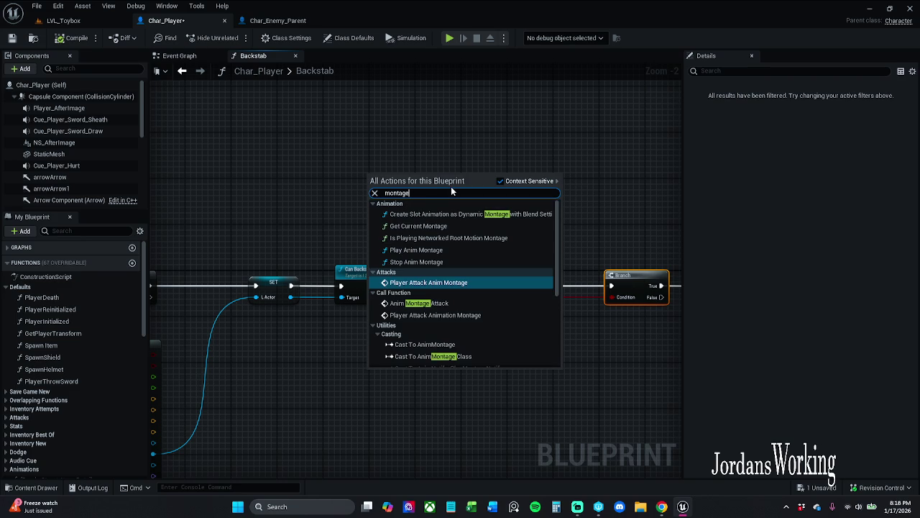
key(Home)
text(is)
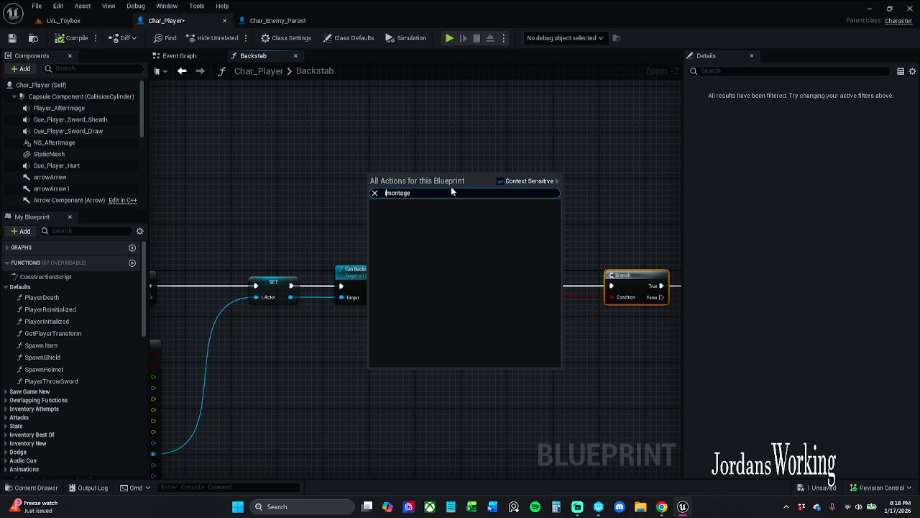
click(501, 181)
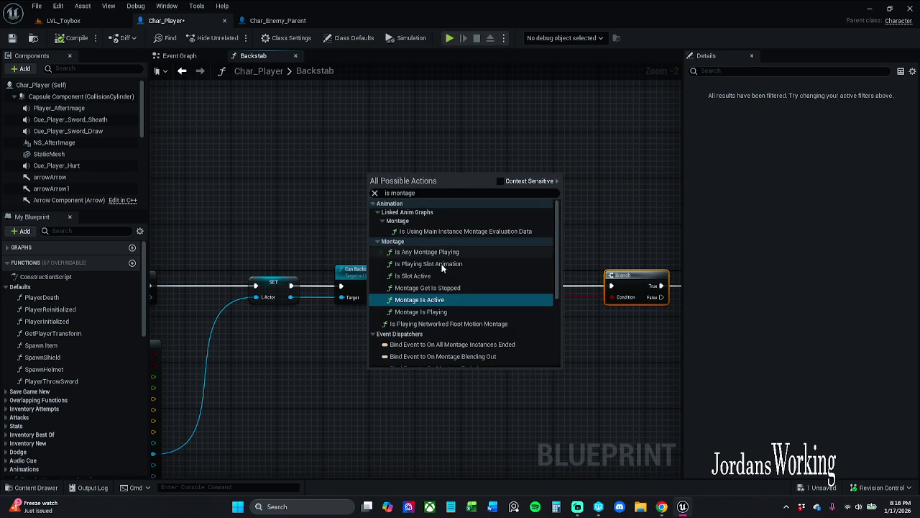
click(420, 311)
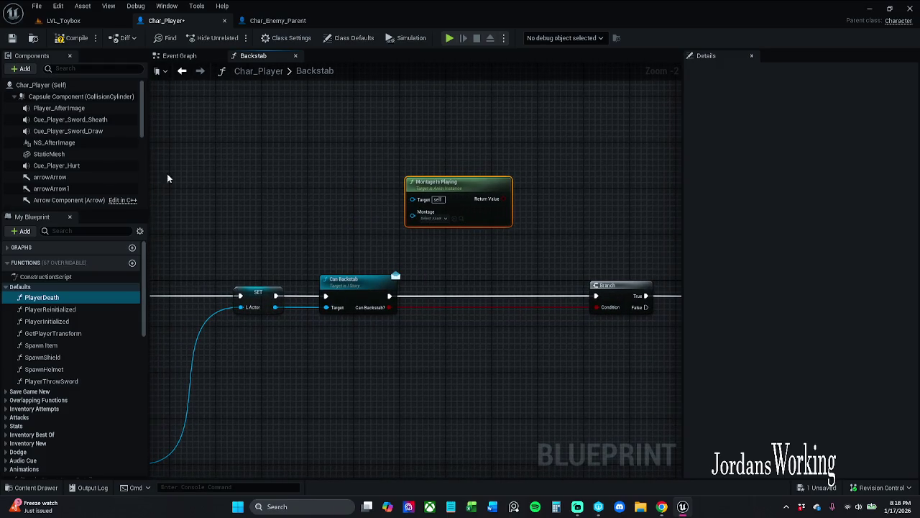
scroll(59, 147, down, 3)
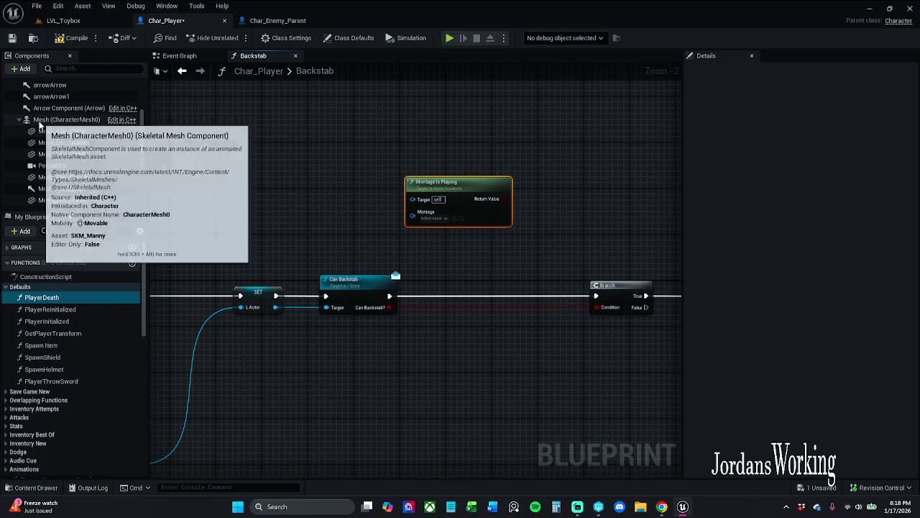
Step: Add a Mesh getter and Get Anim Instance, wiring its Return Value to Montage Is Playing's Target
click(67, 119)
mouse_move(139, 148)
mouse_down()
mouse_move(451, 215)
mouse_move(386, 203)
mouse_up()
click(390, 151)
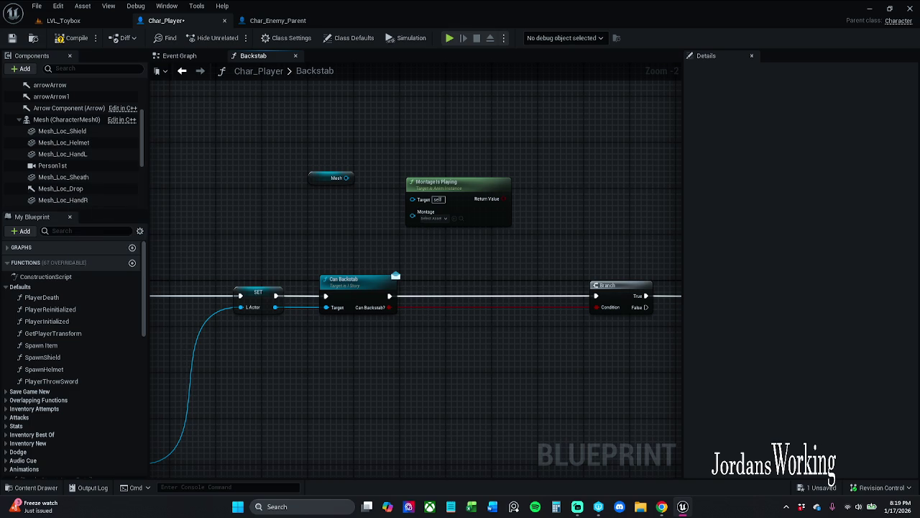
mouse_move(315, 178)
mouse_down()
mouse_move(214, 154)
mouse_move(391, 201)
mouse_move(242, 181)
mouse_up()
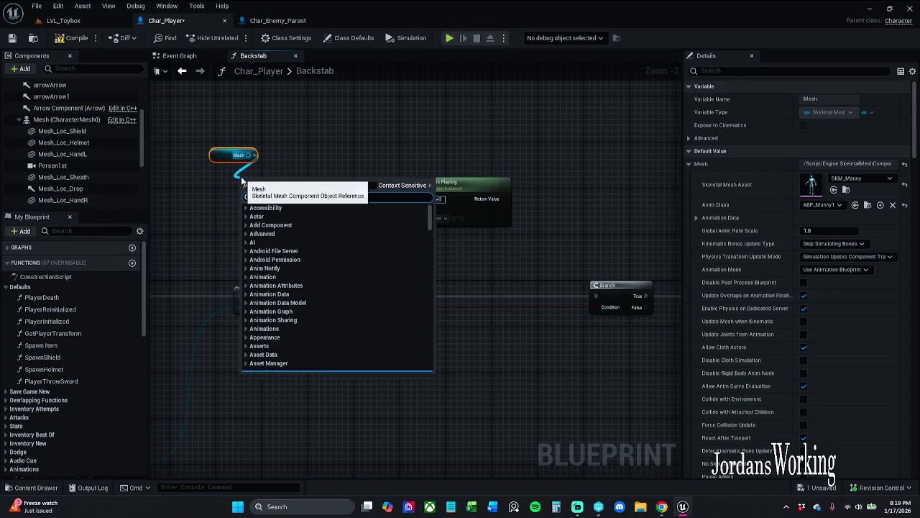
text(get anim)
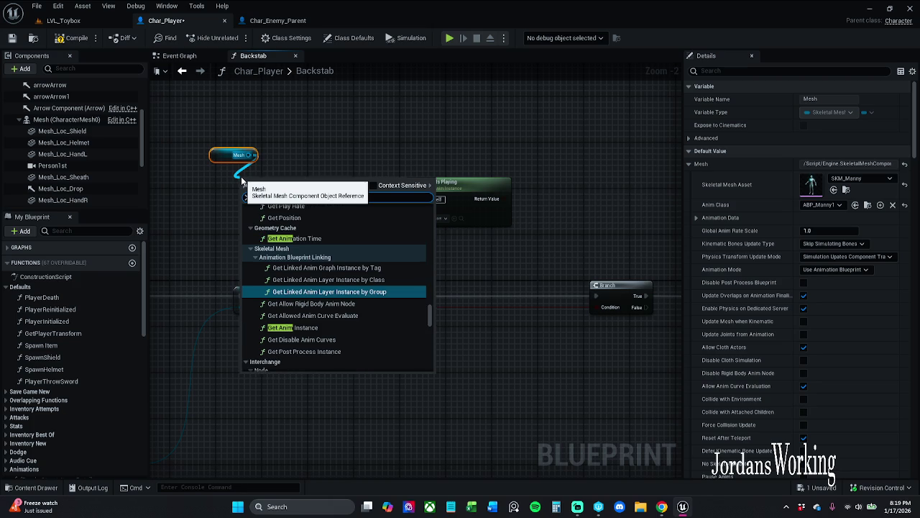
click(287, 328)
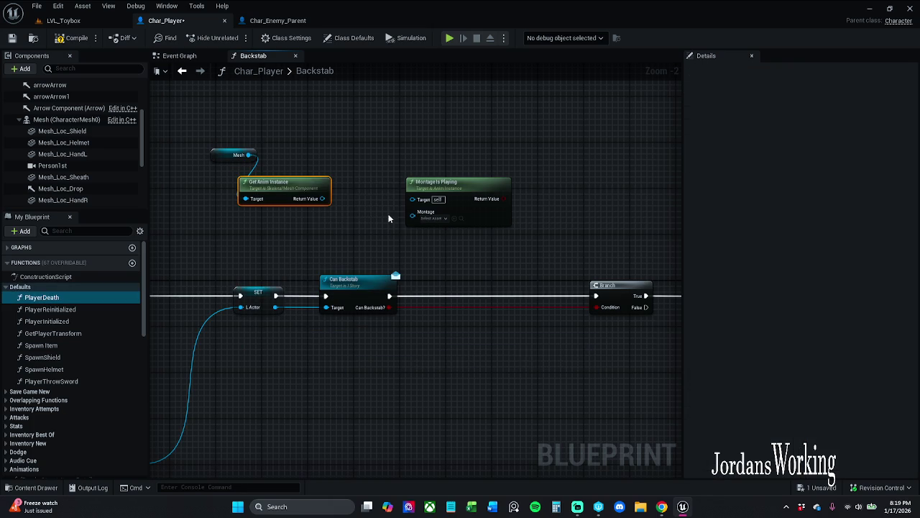
drag(322, 199, 412, 199)
Step: Arrange the Mesh and Get Anim Instance nodes neatly beside Montage Is Playing
drag(283, 184, 325, 184)
click(237, 156)
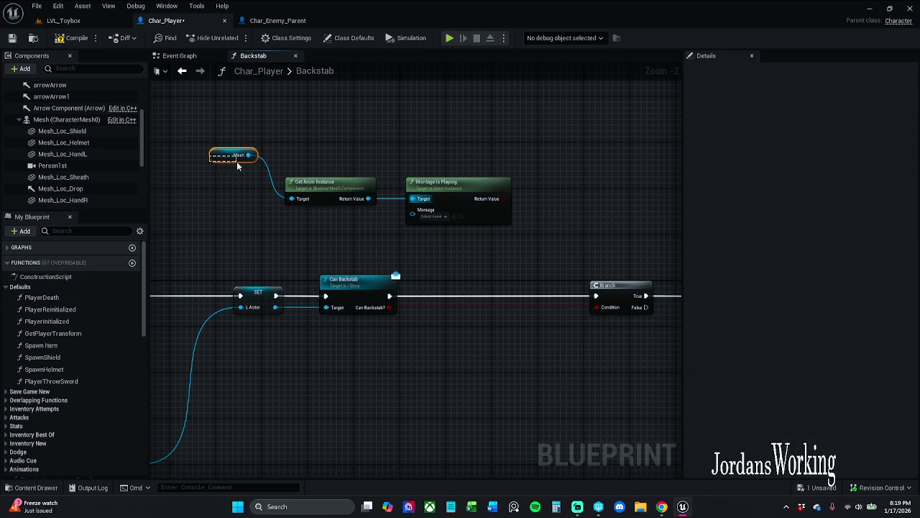
mouse_move(220, 157)
mouse_down()
mouse_move(294, 169)
mouse_move(277, 168)
mouse_up()
click(315, 202)
scroll(316, 202, up, 2)
drag(315, 224, 315, 144)
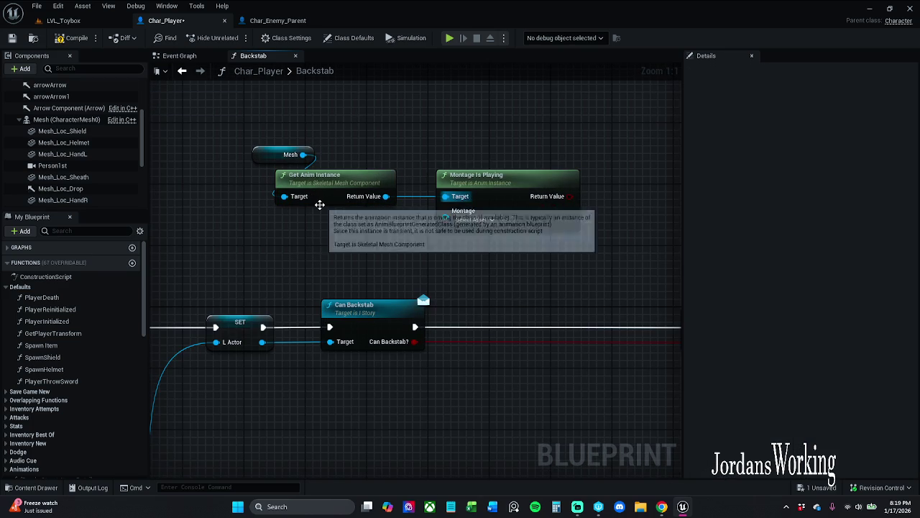
drag(327, 140, 273, 179)
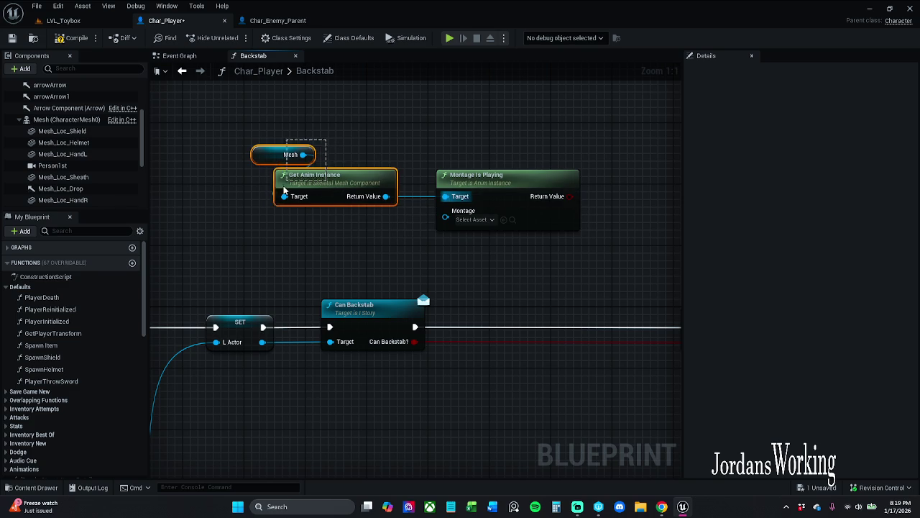
drag(328, 188, 328, 165)
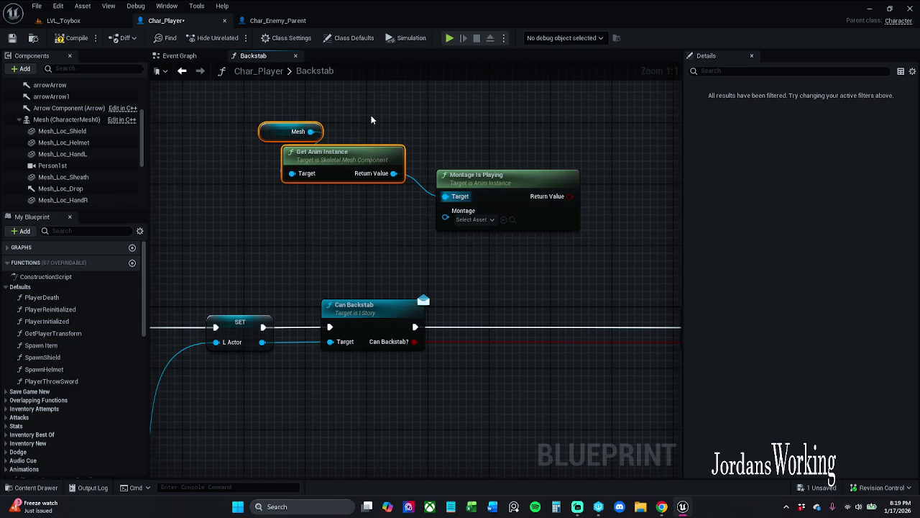
click(365, 141)
Step: Create a Branch from Montage Is Playing's Return Value and route Can Backstab into it
mouse_move(356, 106)
mouse_down()
mouse_move(295, 141)
mouse_move(401, 107)
mouse_move(302, 151)
mouse_move(400, 127)
mouse_move(366, 132)
mouse_up()
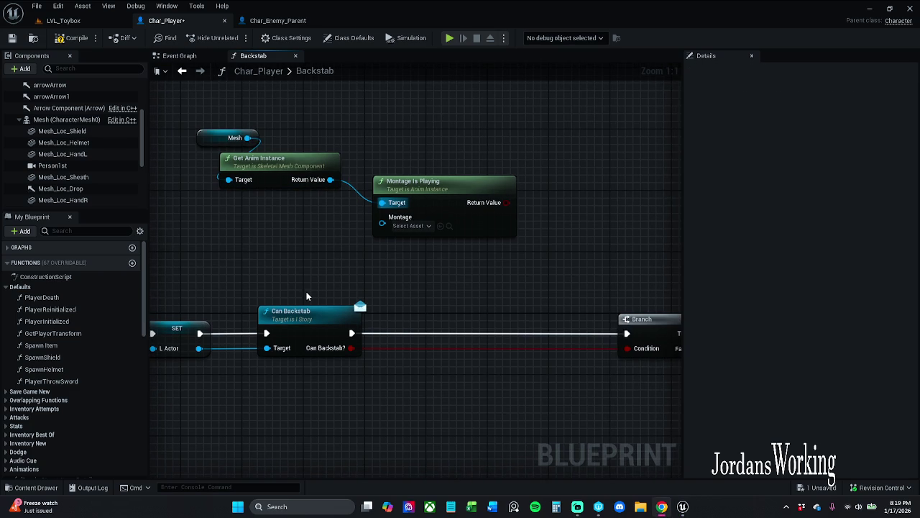
drag(306, 291, 217, 293)
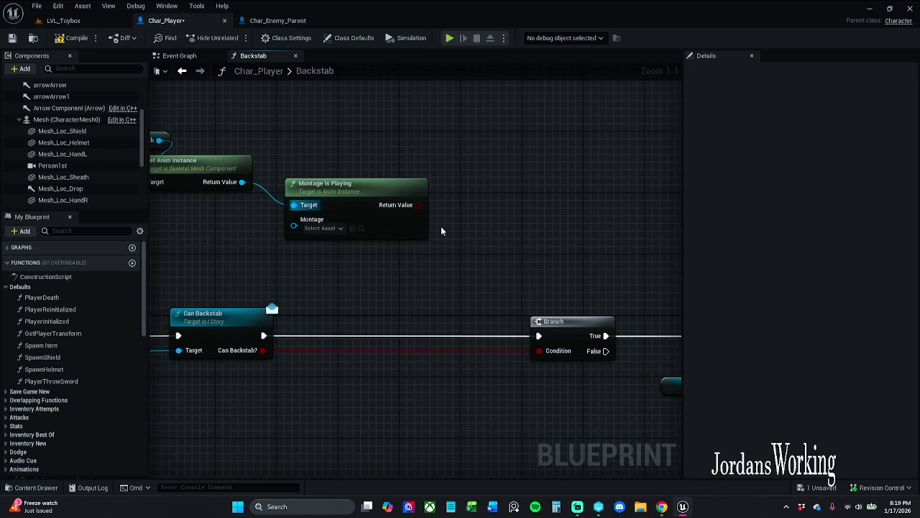
mouse_move(418, 205)
mouse_down()
mouse_move(448, 182)
mouse_move(418, 333)
mouse_move(393, 324)
mouse_move(299, 345)
mouse_move(263, 336)
mouse_up()
drag(437, 336, 539, 336)
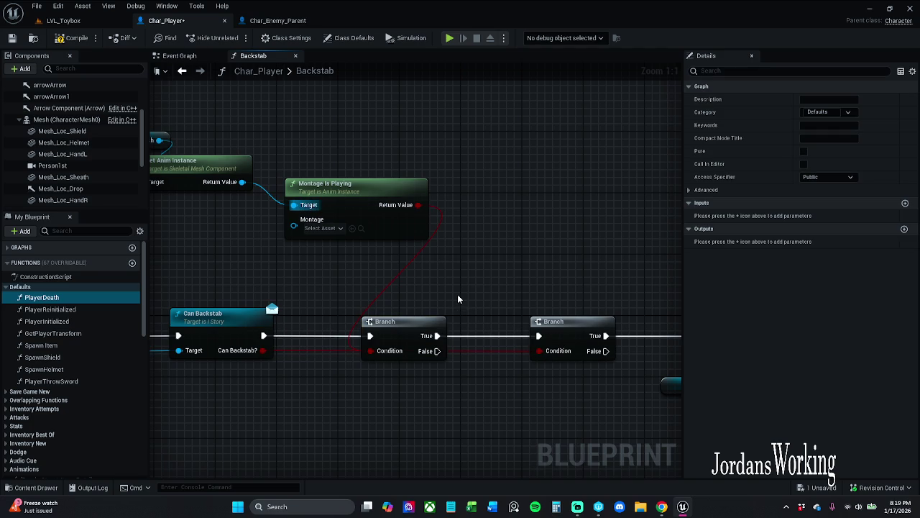
Step: Reposition both Branches and chain their True outputs through to Move to Target
drag(448, 294, 497, 283)
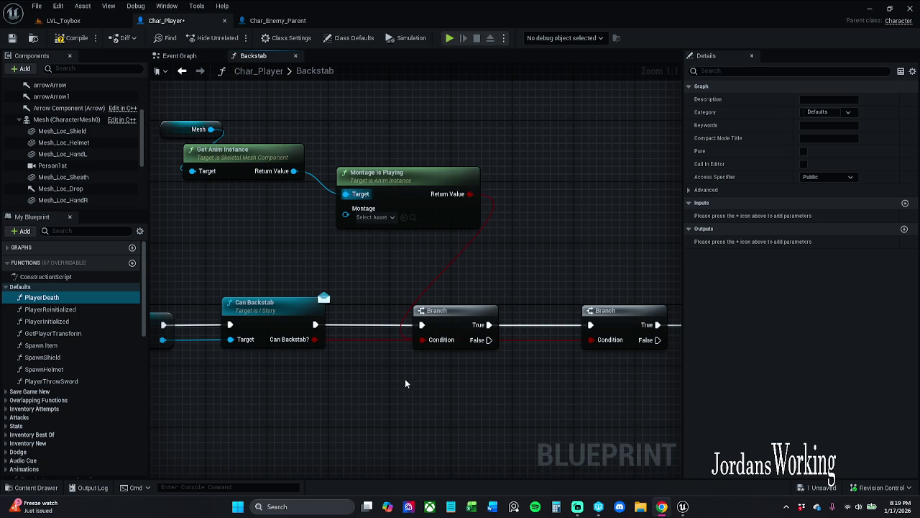
drag(595, 303, 335, 311)
drag(395, 299, 478, 300)
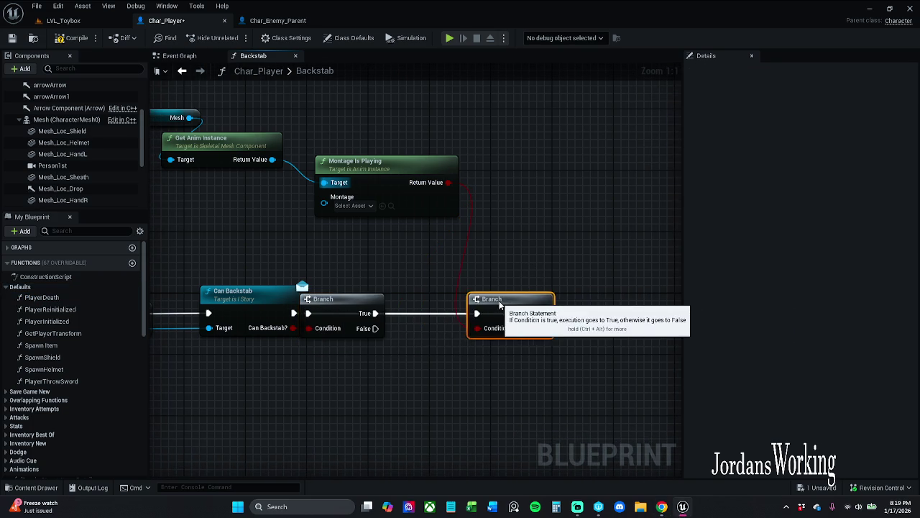
drag(317, 313, 362, 313)
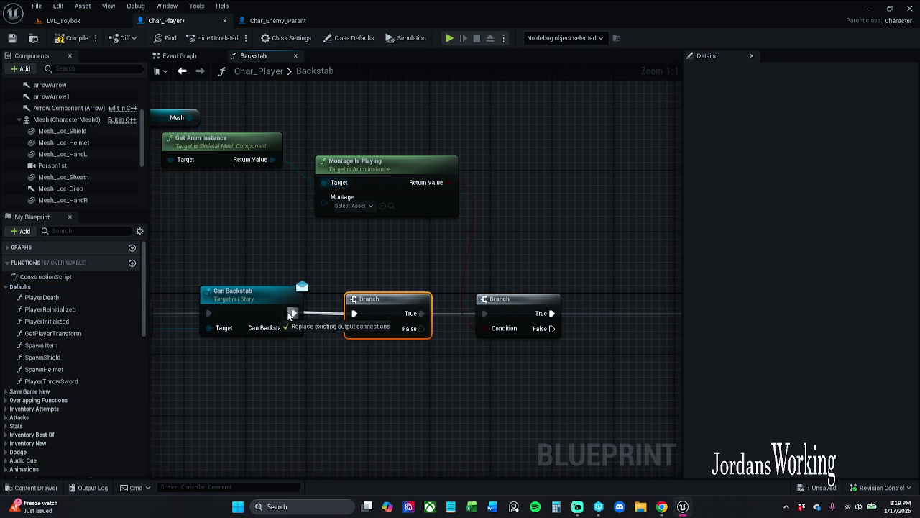
right_click(407, 314)
text(montage is playing)
key(Return)
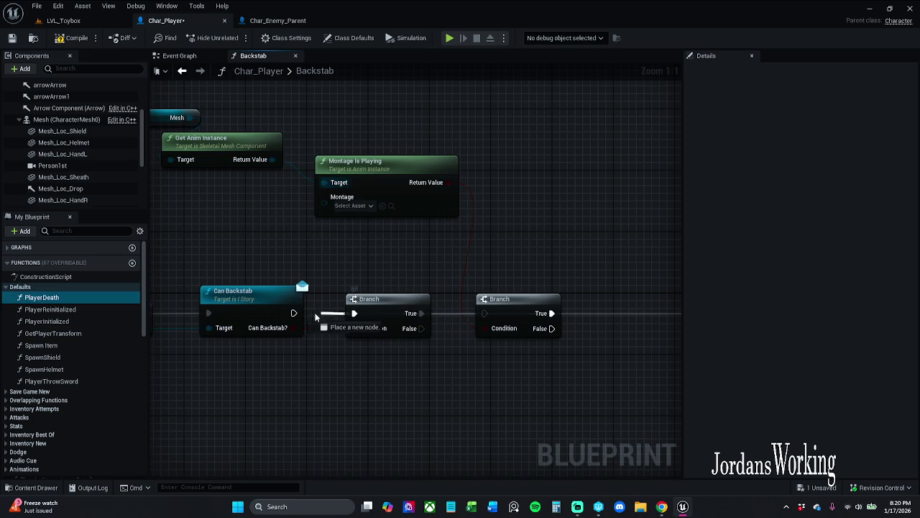
drag(419, 314, 484, 313)
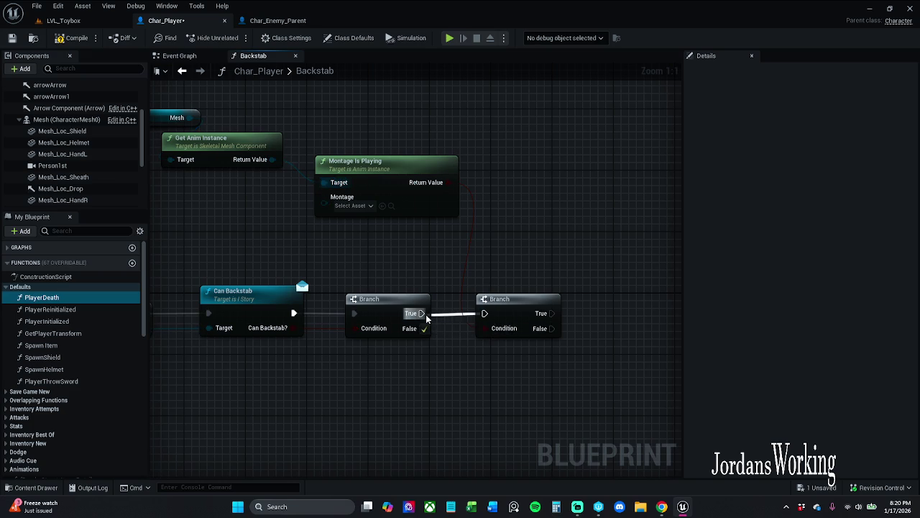
click(556, 340)
mouse_move(556, 339)
mouse_down()
mouse_move(396, 333)
mouse_move(589, 308)
mouse_up()
mouse_move(512, 327)
mouse_down()
mouse_move(307, 321)
mouse_move(215, 402)
mouse_move(583, 291)
mouse_move(624, 295)
mouse_up()
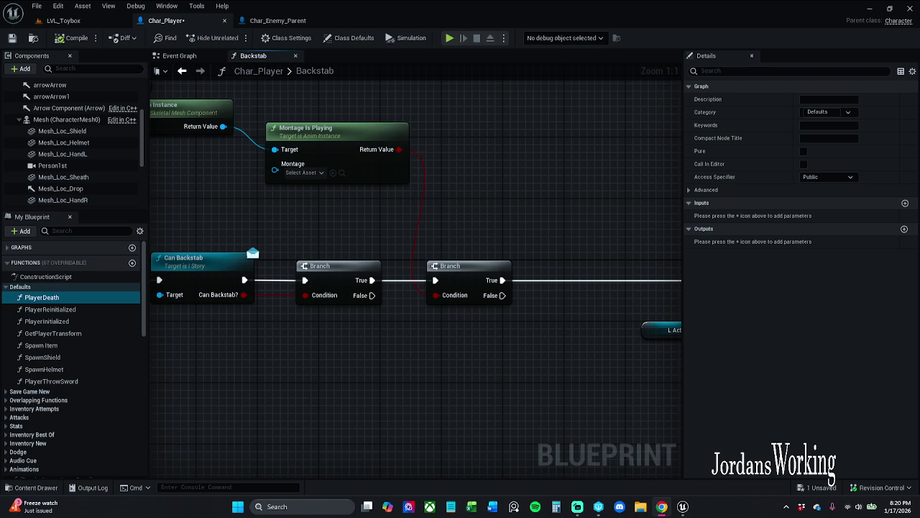
Step: Rearrange the Mesh, Get Anim Instance and Montage Is Playing nodes around the Branch chain
drag(197, 153, 313, 204)
mouse_move(227, 110)
mouse_down()
mouse_move(288, 156)
mouse_move(396, 132)
mouse_move(438, 152)
mouse_up()
mouse_move(347, 82)
mouse_down()
mouse_move(457, 182)
mouse_move(612, 204)
mouse_move(563, 234)
mouse_move(551, 228)
mouse_up()
drag(613, 245, 571, 233)
drag(519, 290, 576, 358)
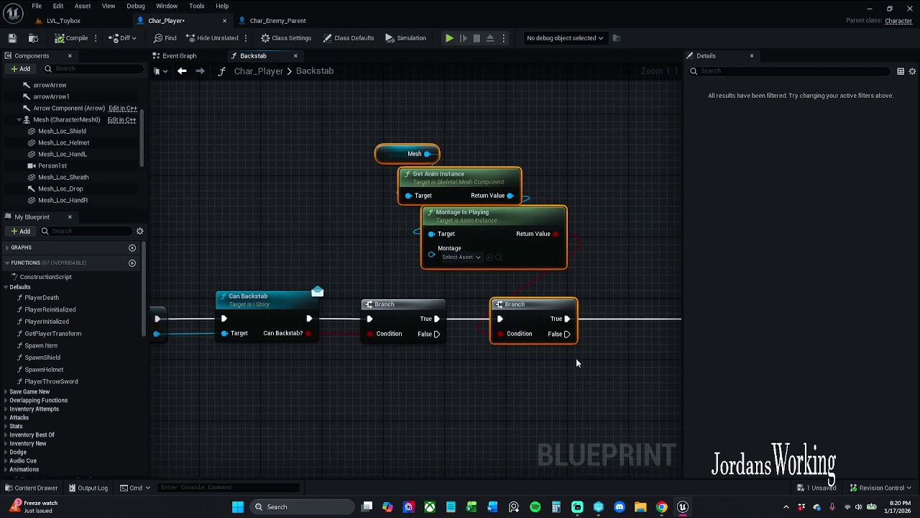
mouse_move(541, 307)
mouse_down()
mouse_move(588, 308)
mouse_move(424, 316)
mouse_move(424, 300)
mouse_move(416, 300)
mouse_move(431, 300)
mouse_up()
click(474, 243)
mouse_move(487, 100)
mouse_down()
mouse_move(432, 165)
mouse_move(267, 261)
mouse_up()
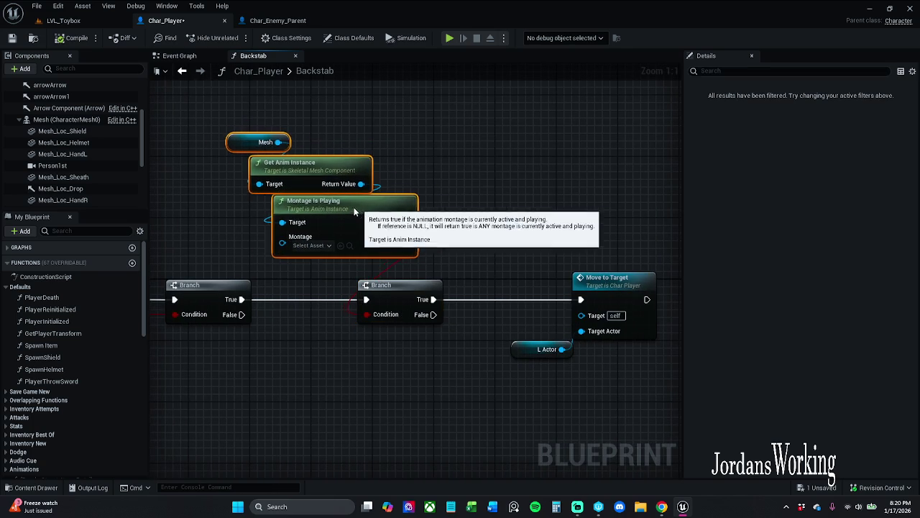
drag(355, 229, 324, 237)
click(440, 200)
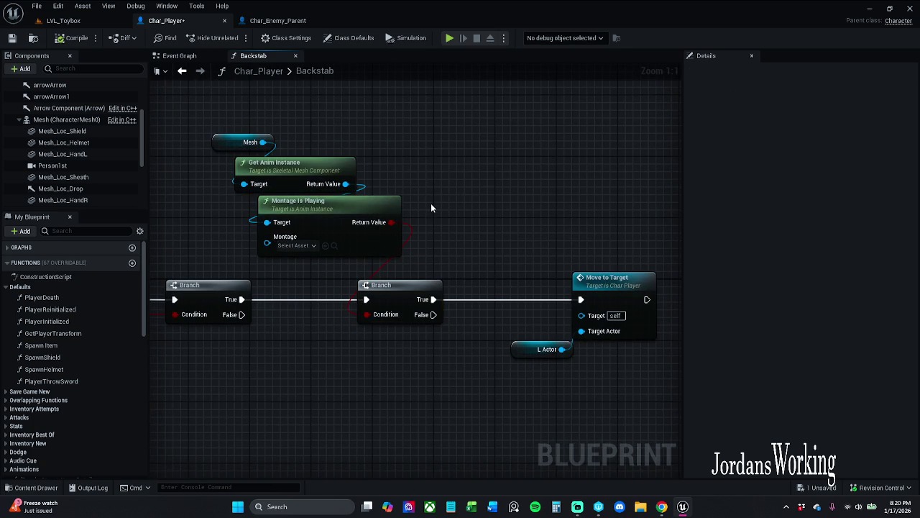
mouse_move(436, 250)
mouse_down()
mouse_move(486, 252)
mouse_move(317, 249)
mouse_up()
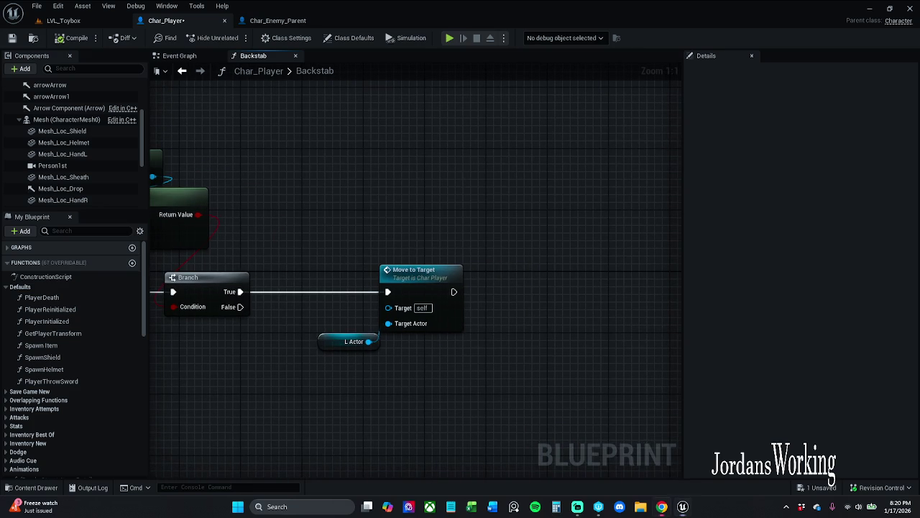
mouse_move(226, 273)
mouse_down()
mouse_move(298, 269)
mouse_move(312, 304)
mouse_up()
Step: Rewire Move to Target onto the Montage Is Playing Branch's False output
drag(436, 257, 468, 348)
mouse_move(492, 291)
mouse_down()
mouse_move(453, 326)
mouse_move(426, 333)
mouse_up()
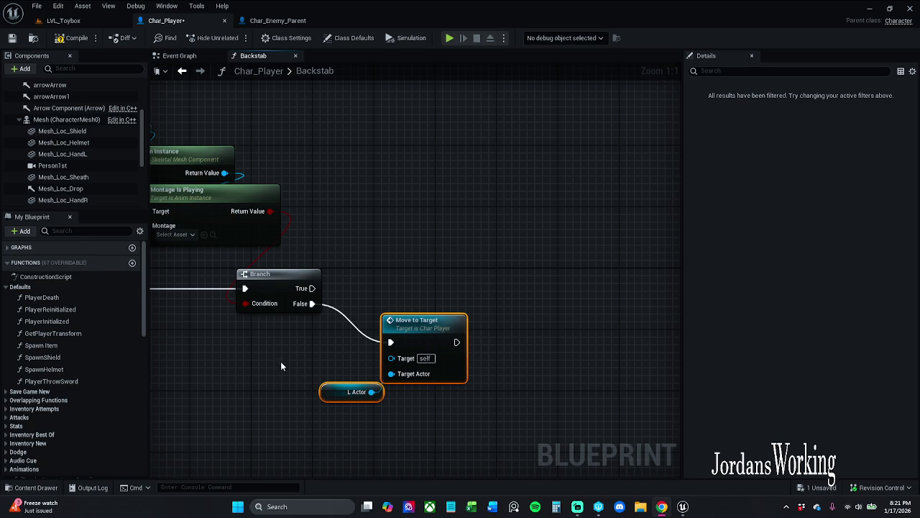
drag(559, 370, 494, 363)
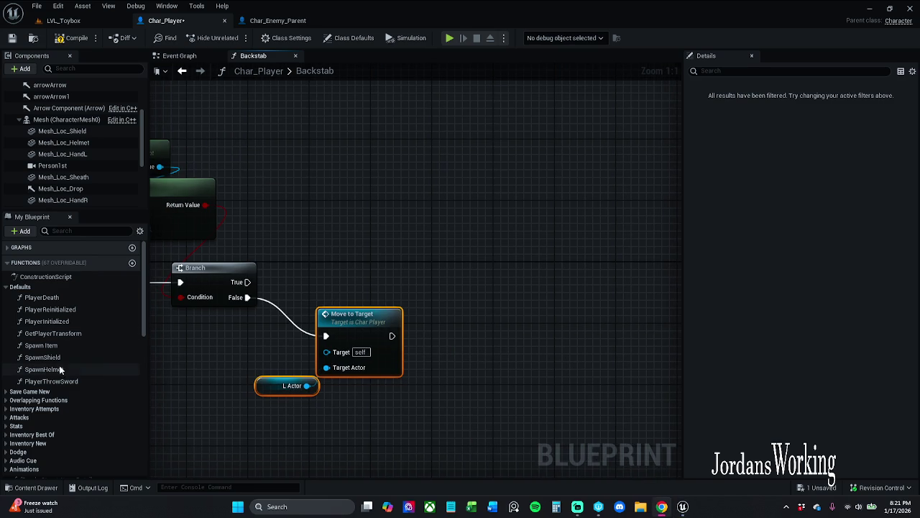
drag(467, 298, 419, 285)
drag(354, 311, 416, 314)
Step: Add a Play Anim Montage node after Move to Target, then open the _MyContent folder
text(play)
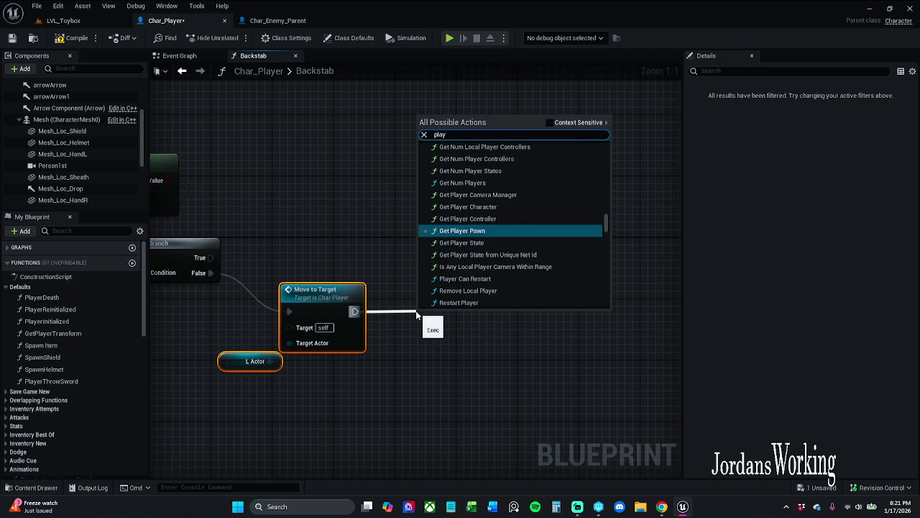
text( mon)
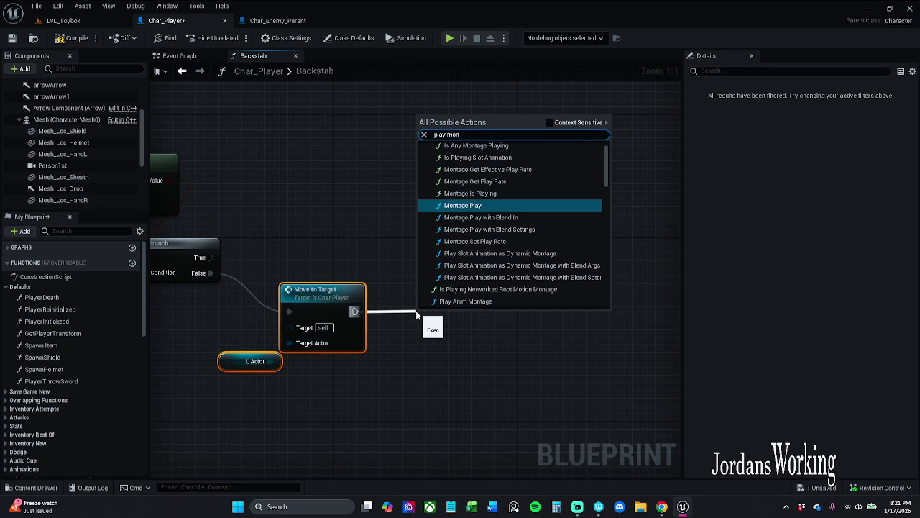
click(549, 123)
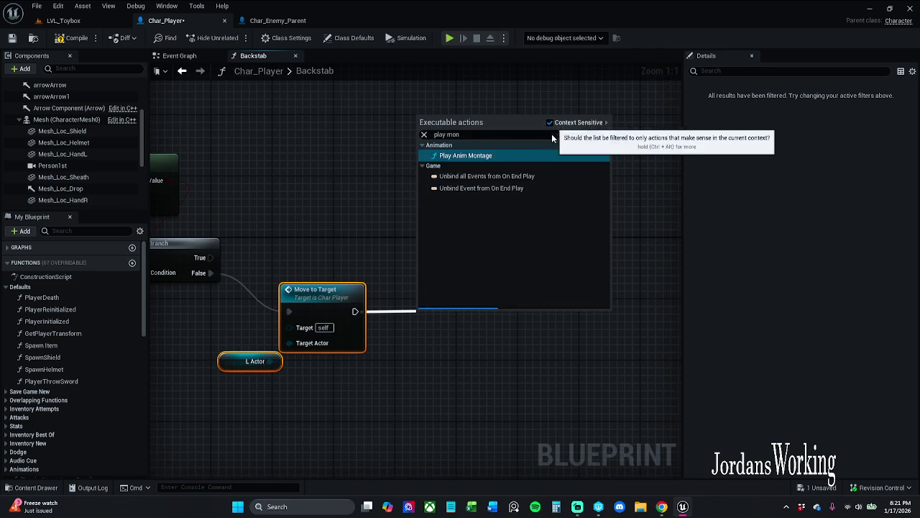
click(508, 160)
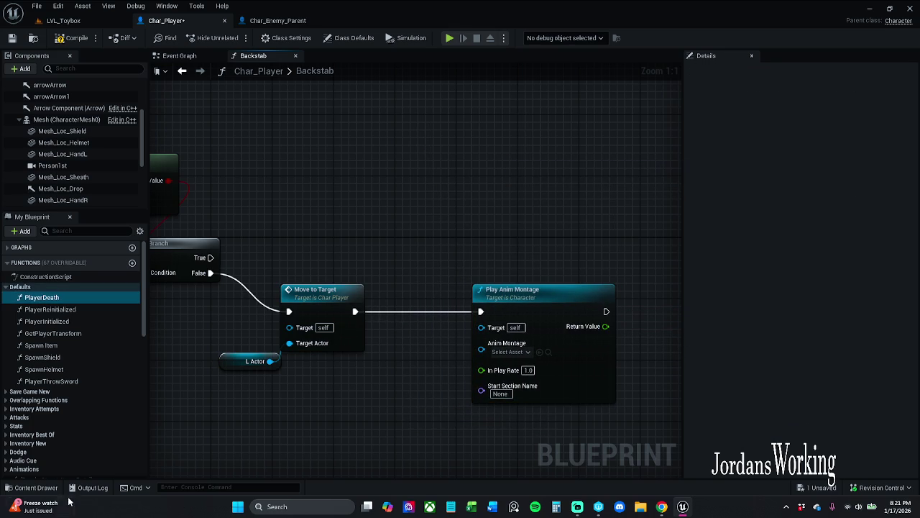
click(36, 487)
click(267, 352)
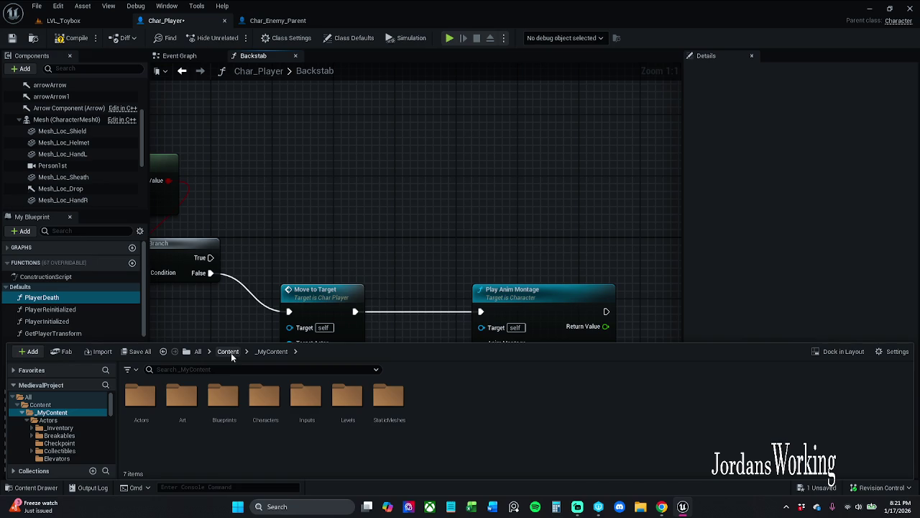
Step: Browse Art > Animations > AnimationMontages and AnimationSequences, then close the Content Drawer
double_click(181, 400)
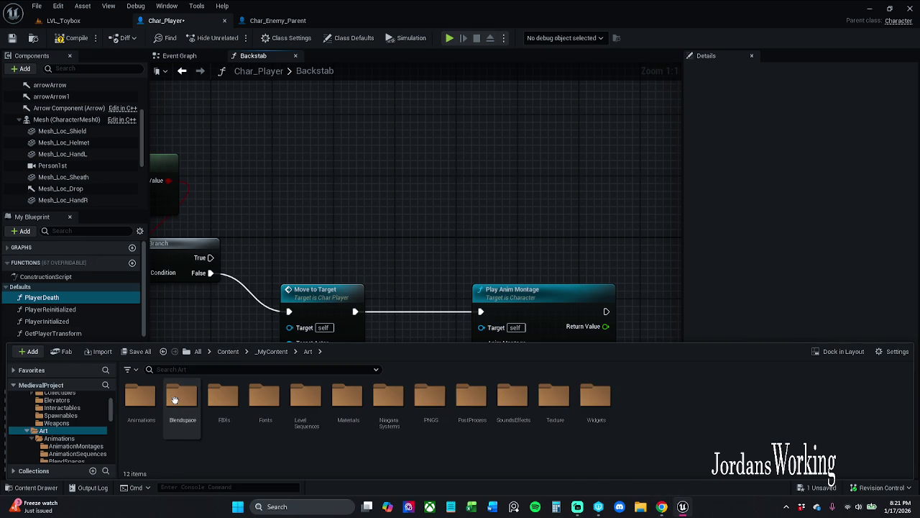
double_click(132, 421)
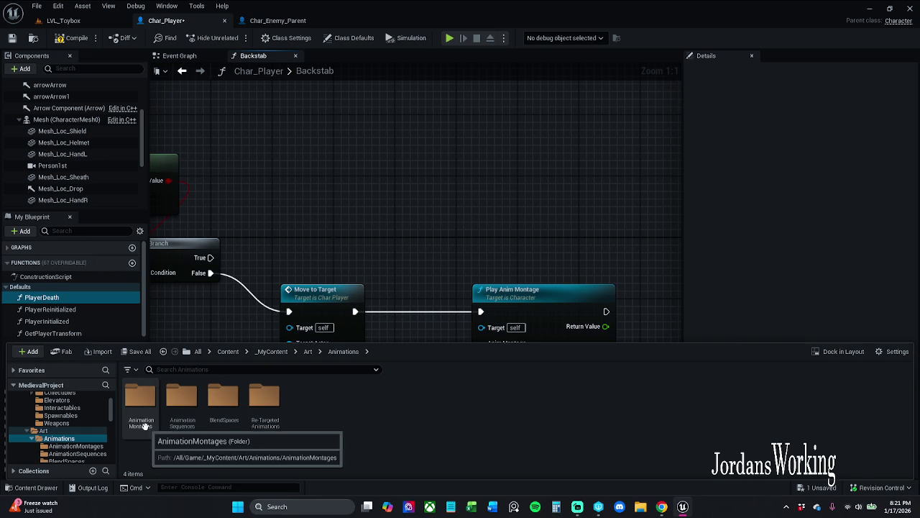
double_click(148, 426)
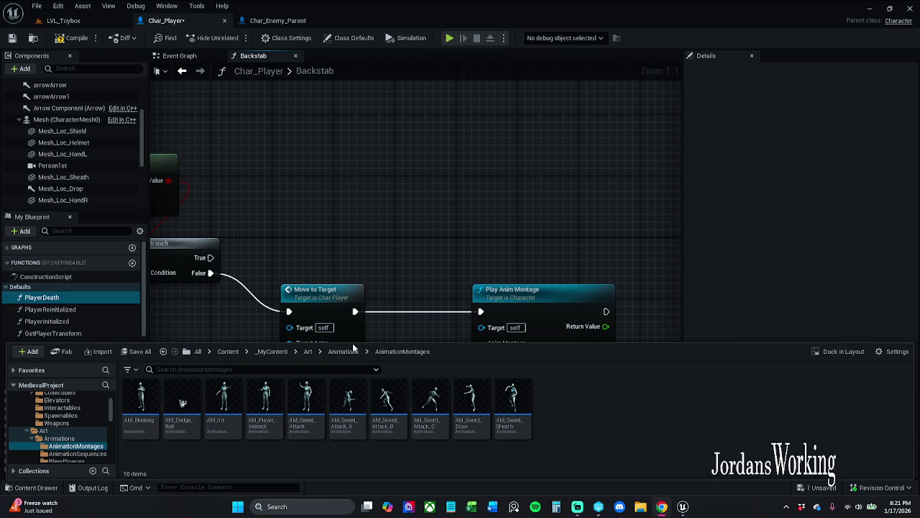
click(344, 352)
double_click(183, 401)
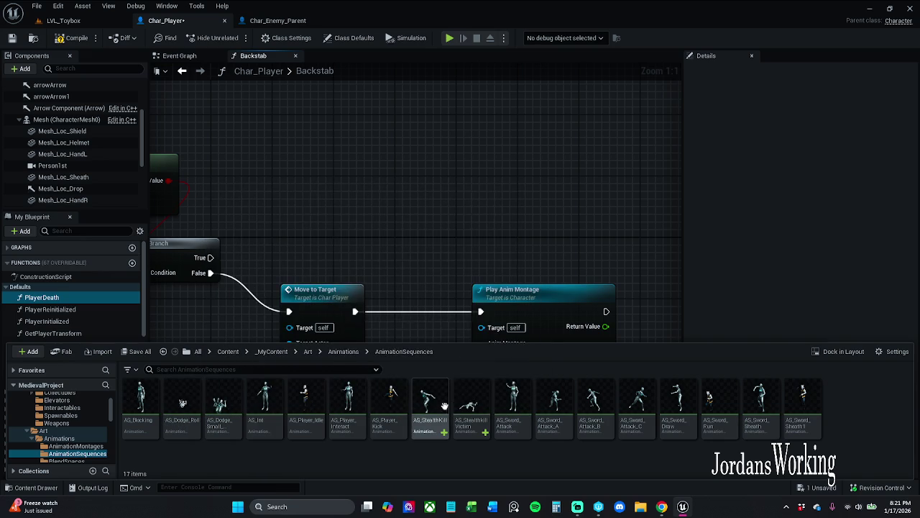
drag(423, 312, 393, 258)
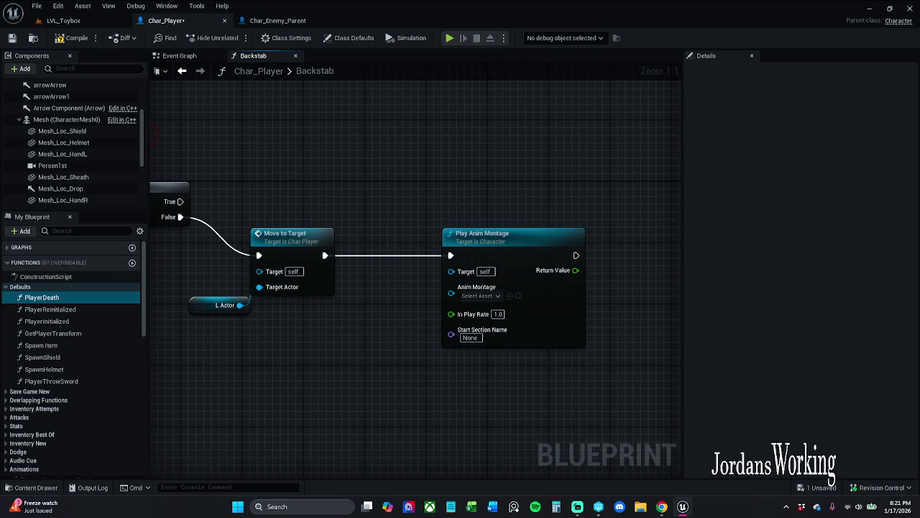
click(661, 506)
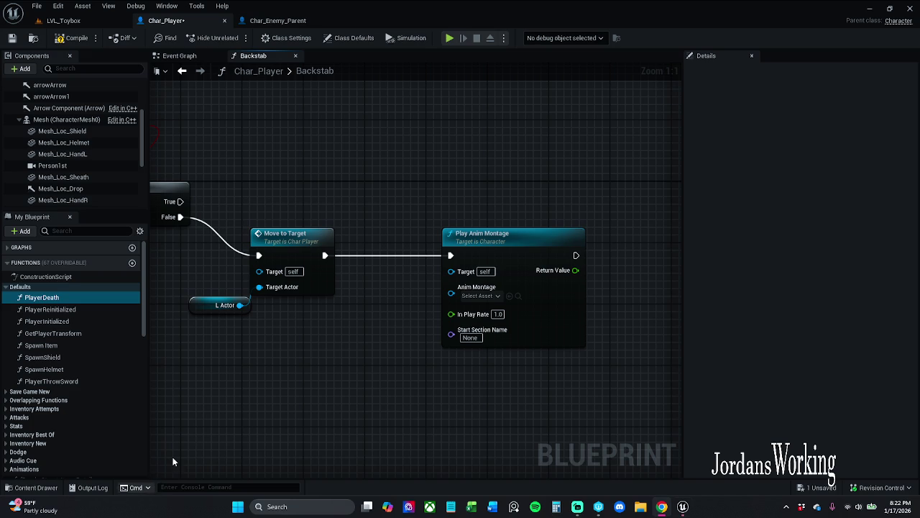
Step: Create AnimMontages from the AS_StealthKill and AS_StealthkillVictim sequences
click(32, 487)
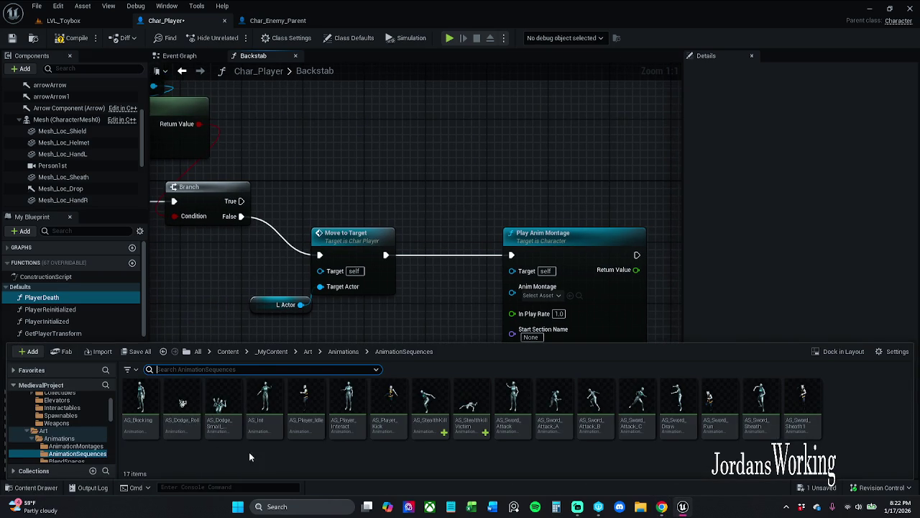
click(425, 413)
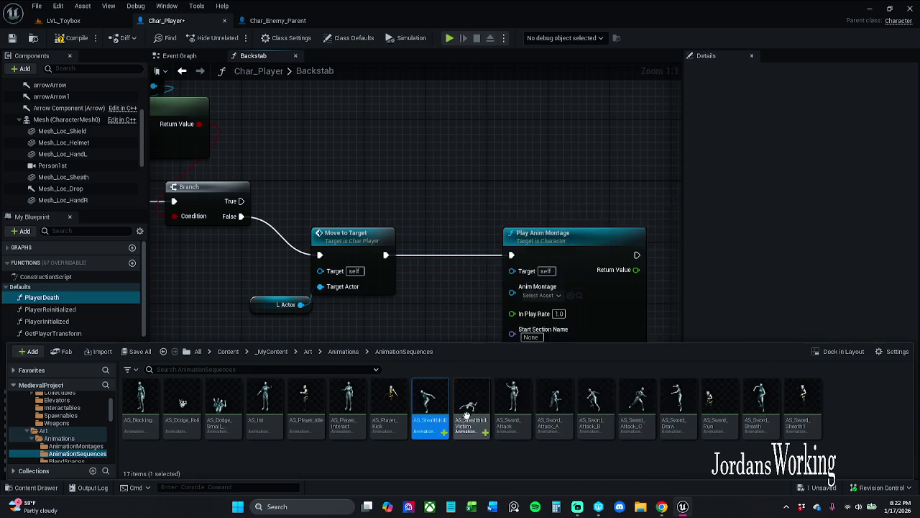
ctrl+click(471, 413)
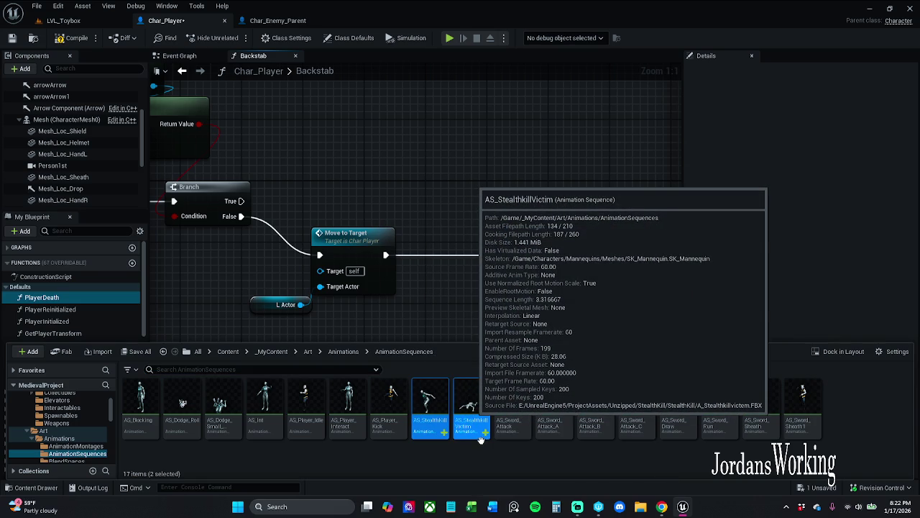
right_click(473, 445)
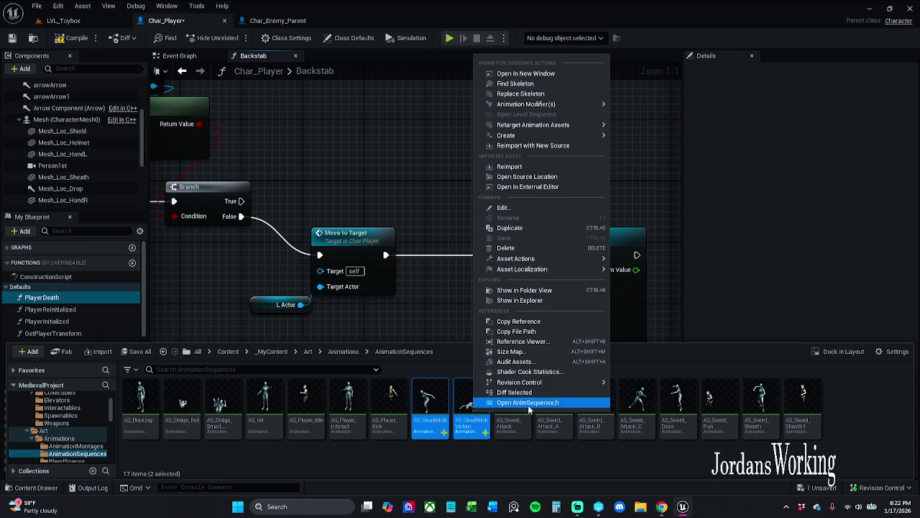
mouse_move(547, 104)
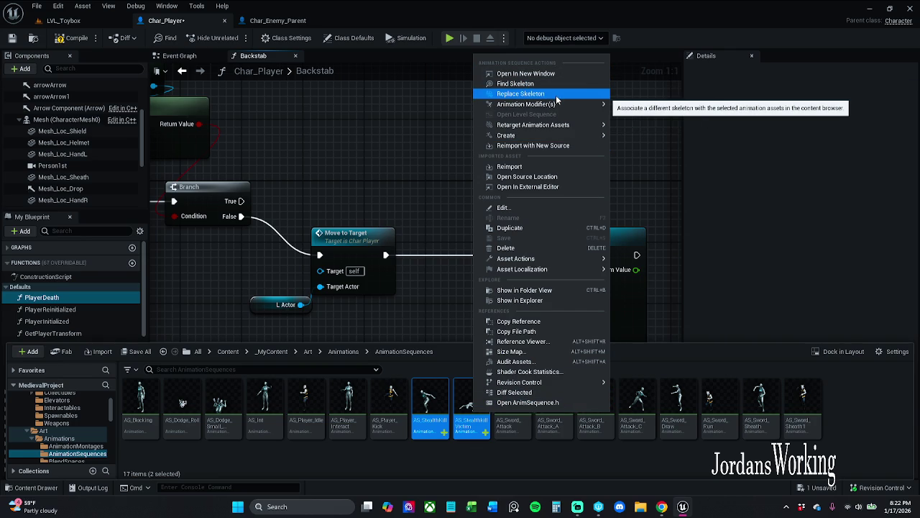
mouse_move(553, 135)
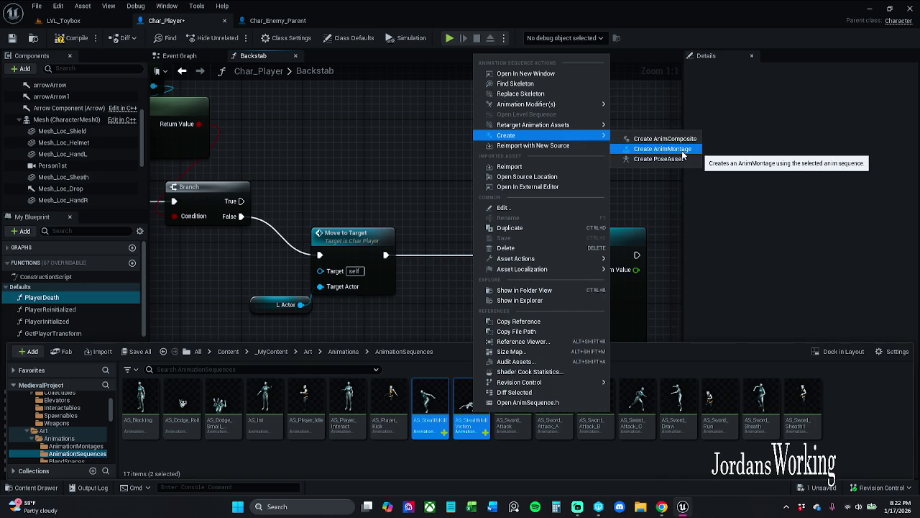
click(684, 155)
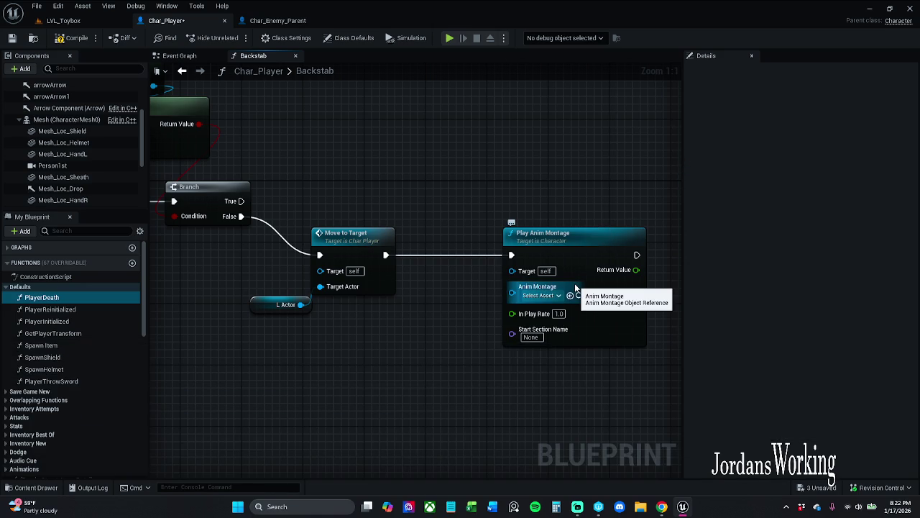
Step: Select the two new stealth-kill montages and drag them onto the AnimationMontages folder
click(26, 488)
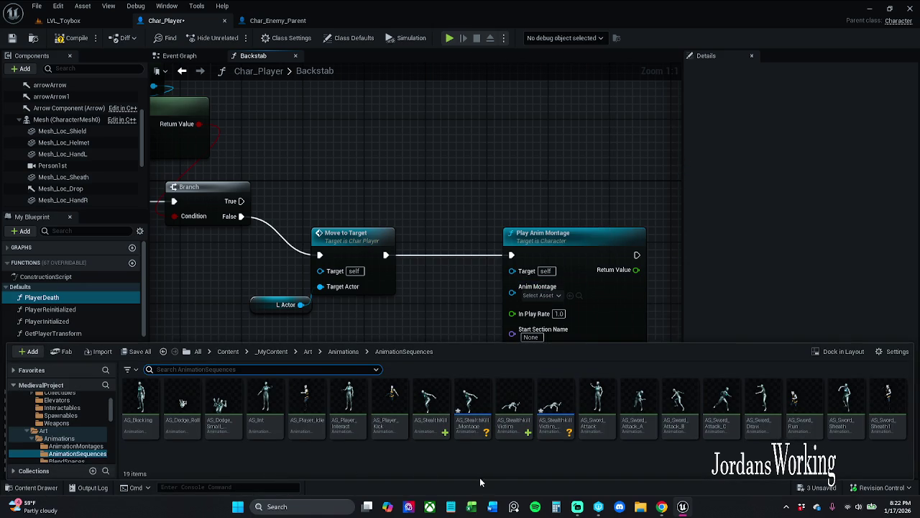
scroll(72, 439, down, 1)
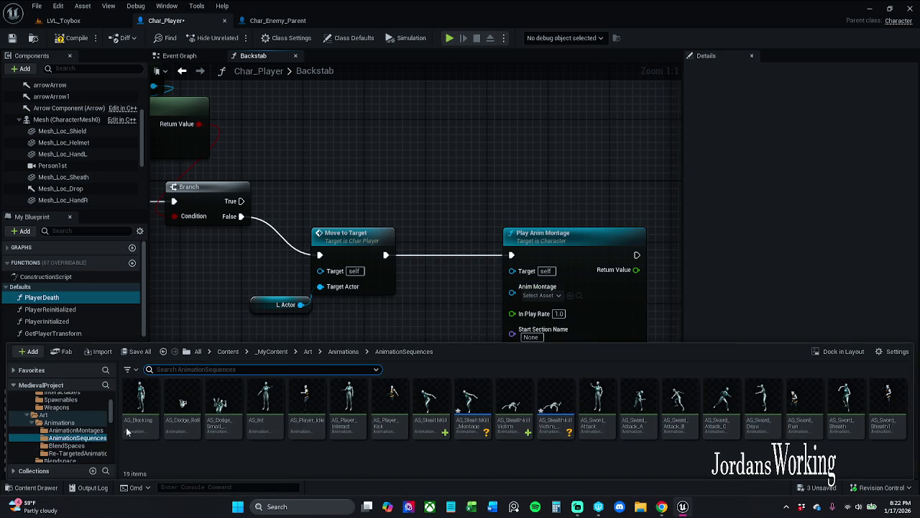
click(471, 413)
ctrl+click(555, 414)
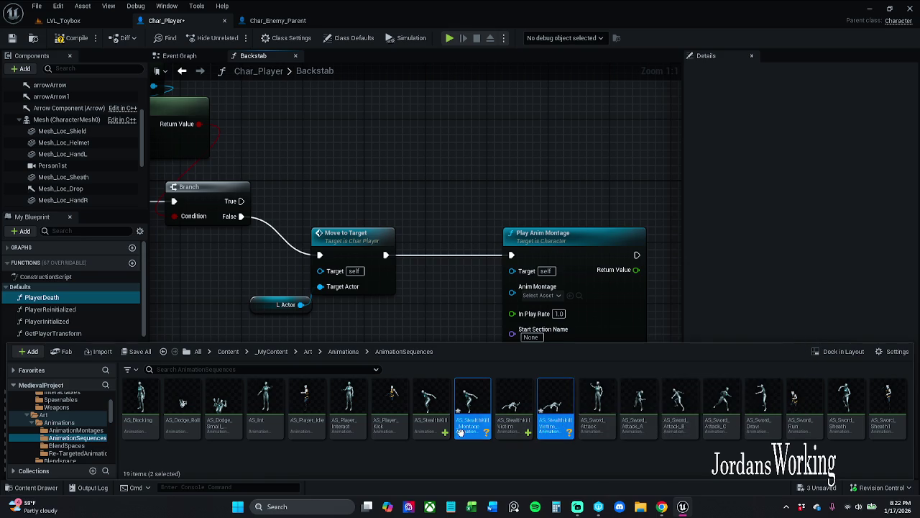
drag(476, 416, 90, 434)
Step: Confirm Move Here into AnimationMontages and Save All changed assets, including Char_Player
click(111, 451)
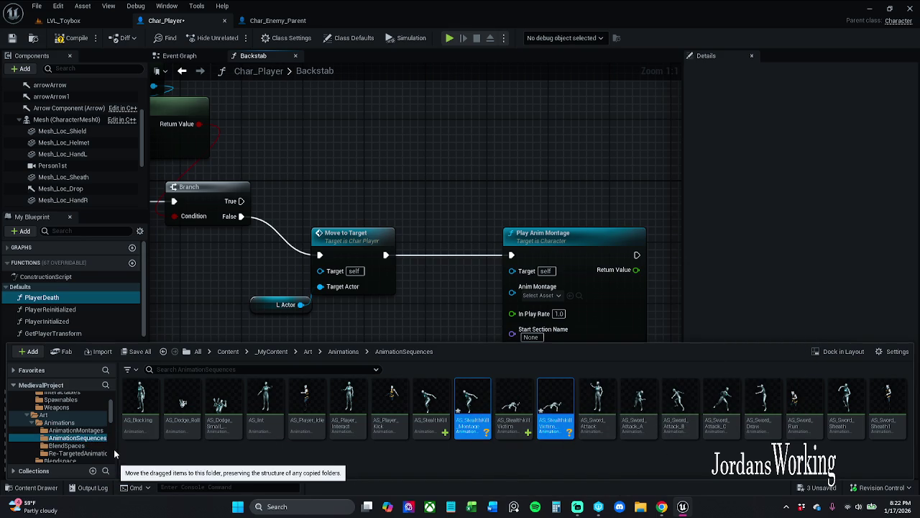
click(75, 429)
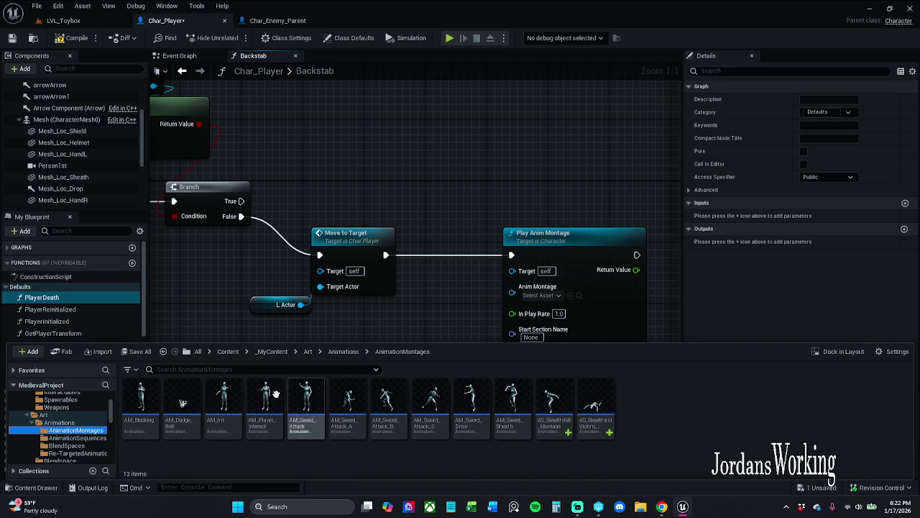
click(143, 352)
click(546, 358)
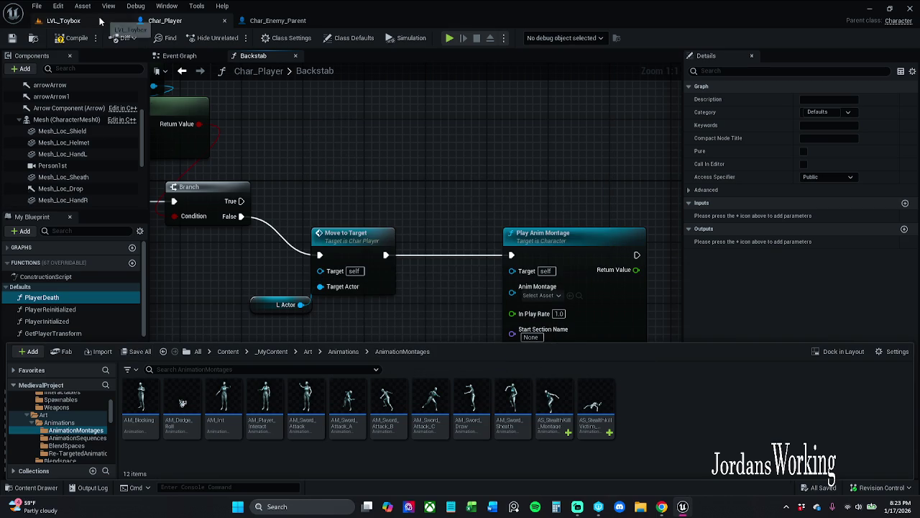
click(99, 66)
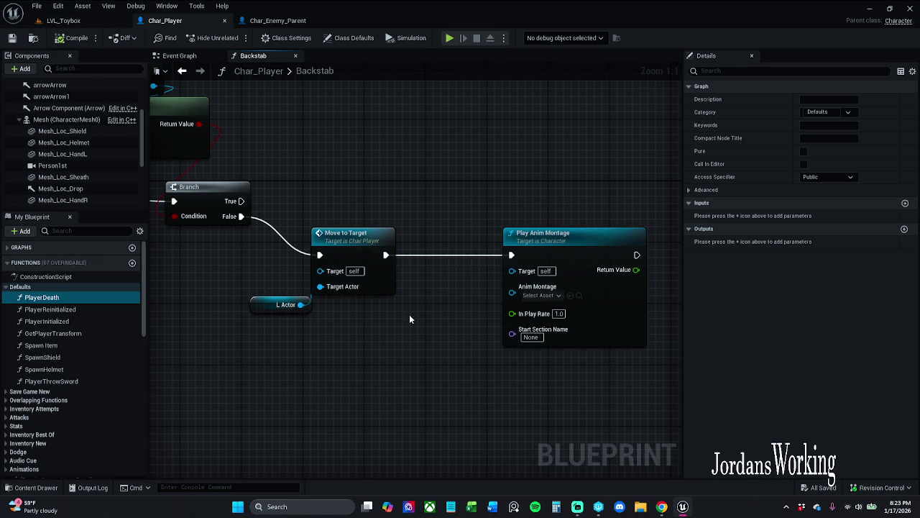
click(31, 487)
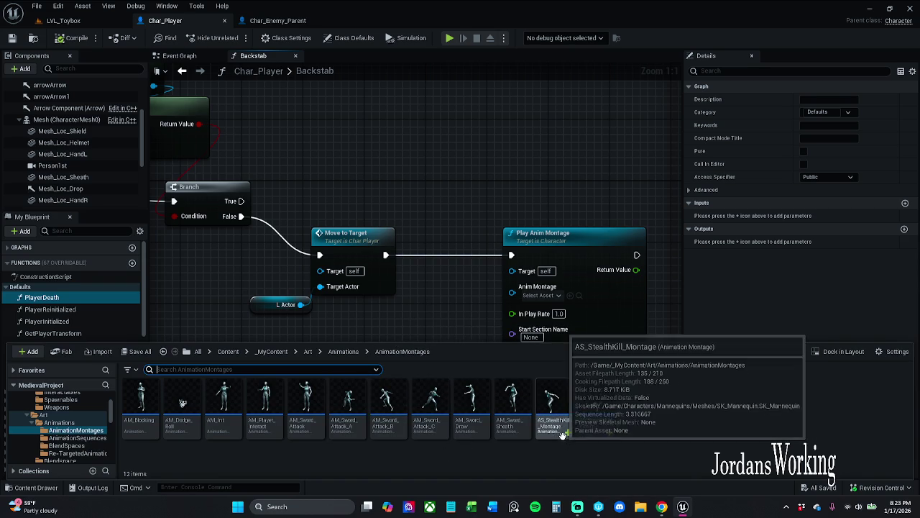
Step: Rename the AS_StealthKill_Montage asset so its prefix becomes AM_
click(563, 435)
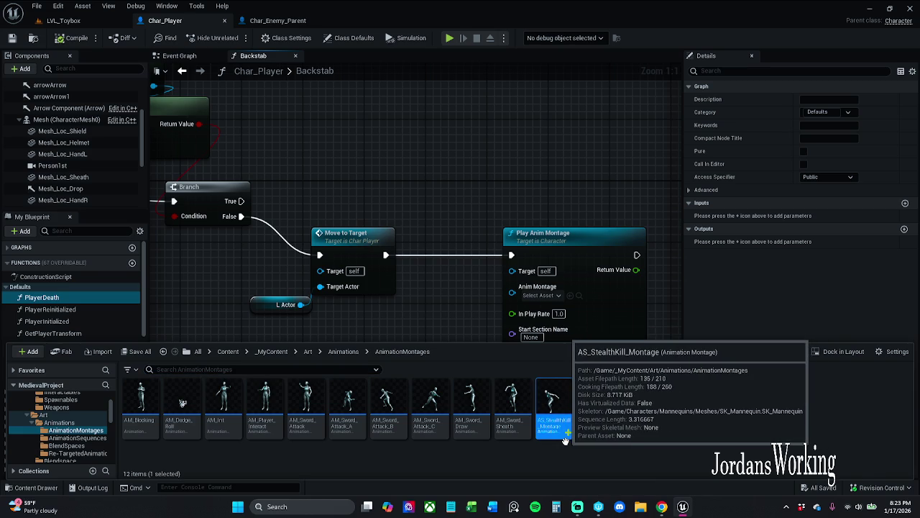
click(566, 425)
text(AM_StealthKill)
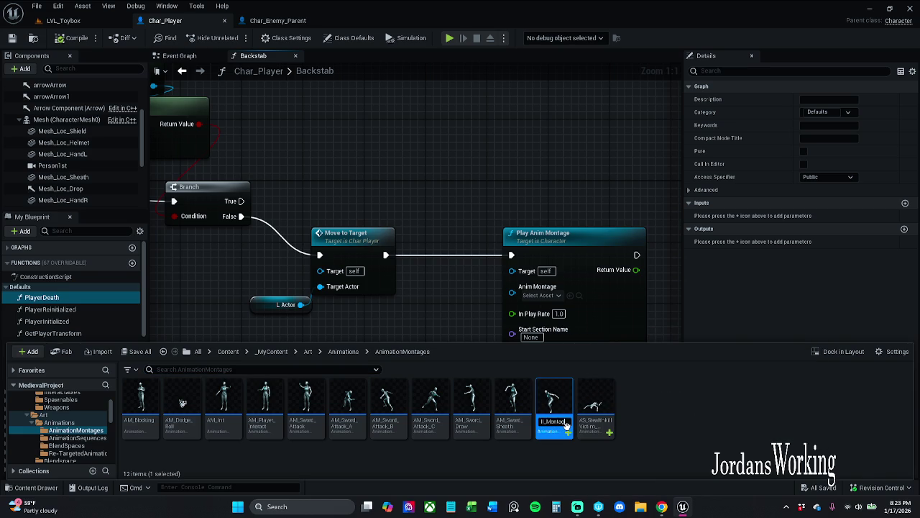
key(Home)
key(Right)
key(Right)
key(BackSpace)
text(M)
click(603, 436)
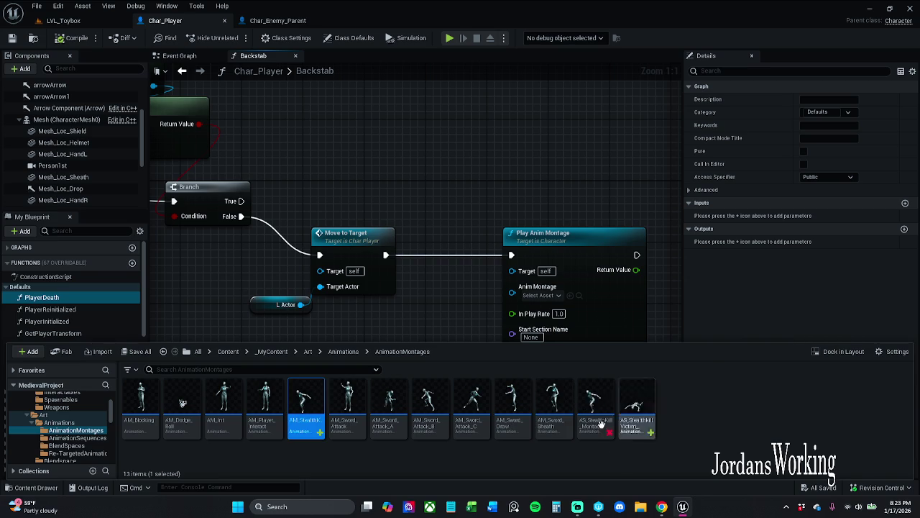
Step: Rename the stealth-kill victim montage with the AM_ prefix and deselect the assets
key(F2)
key(Left)
key(Left)
key(Left)
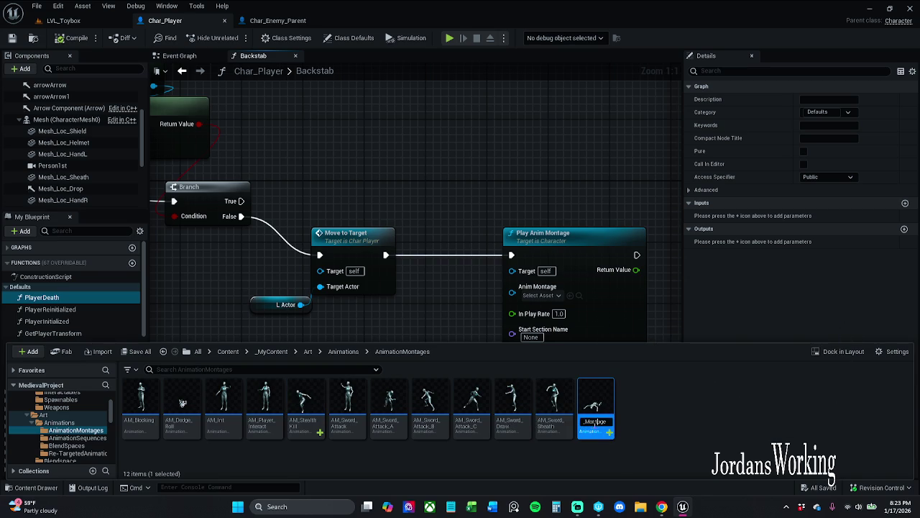
key(Left)
key(Left)
key(Left)
key(Left)
key(Left)
key(Left)
key(Left)
key(Delete)
text(M)
key(Return)
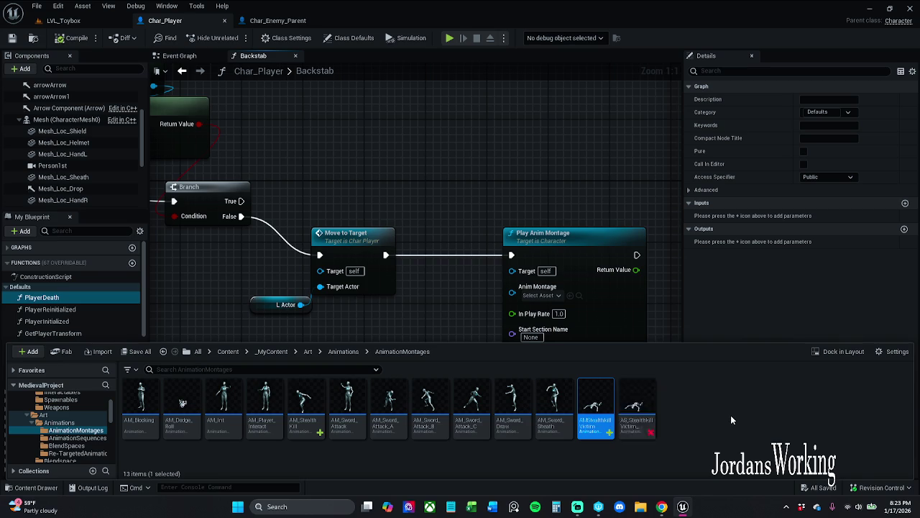
key(F2)
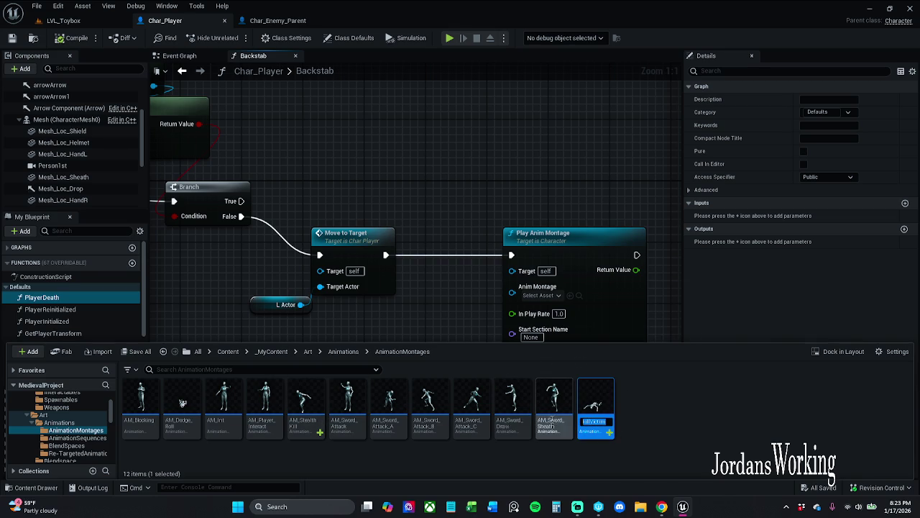
key(Home)
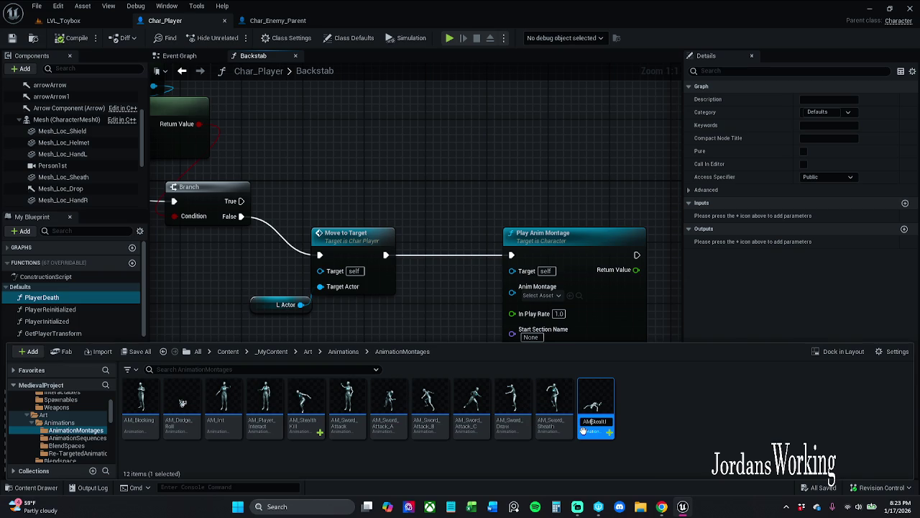
text(_)
key(Return)
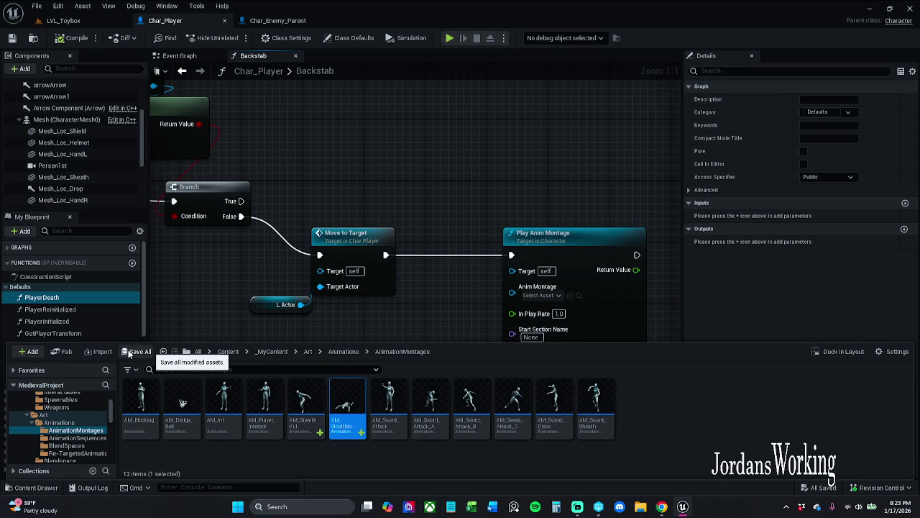
click(666, 401)
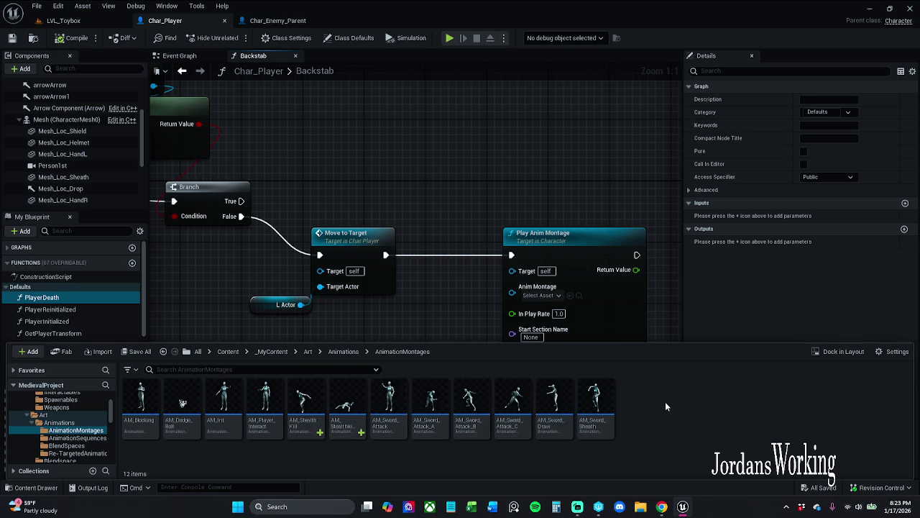
Step: Set Backstab's Play Anim Montage node to play AM_StealthKill and tidy its position
mouse_move(299, 421)
mouse_down()
mouse_move(422, 329)
mouse_move(481, 208)
mouse_move(455, 253)
mouse_up()
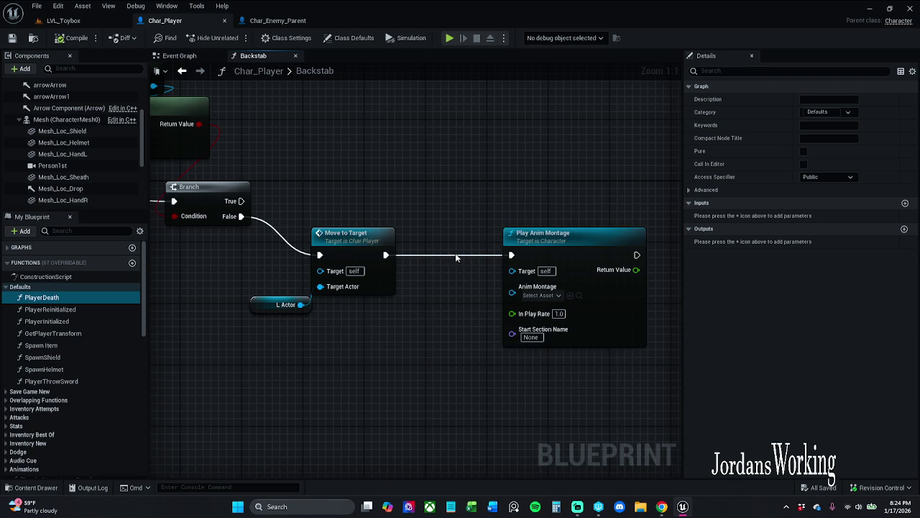
click(541, 296)
scroll(589, 392, down, 2)
click(602, 399)
drag(471, 324, 410, 320)
drag(553, 297, 595, 291)
click(558, 207)
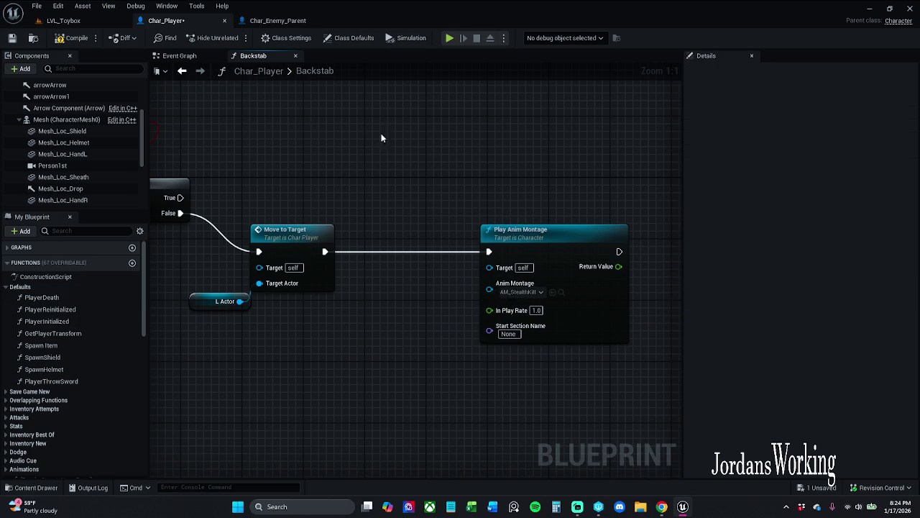
Step: Locate AM_StealthKill among the project's montages and open it for editing
click(42, 297)
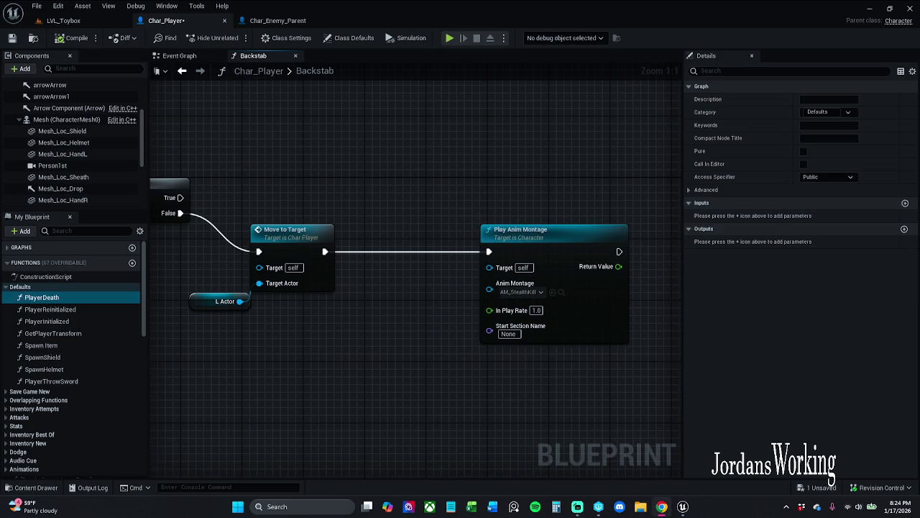
drag(397, 349, 355, 337)
click(521, 293)
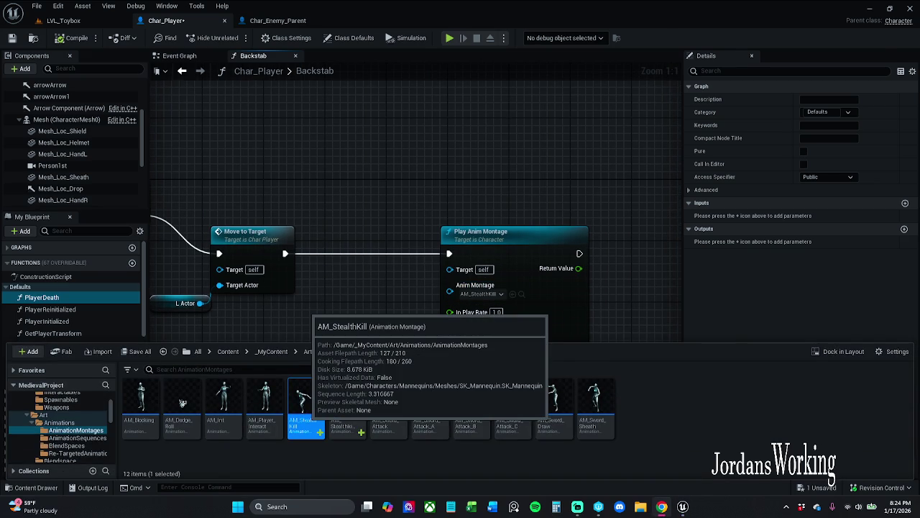
double_click(306, 401)
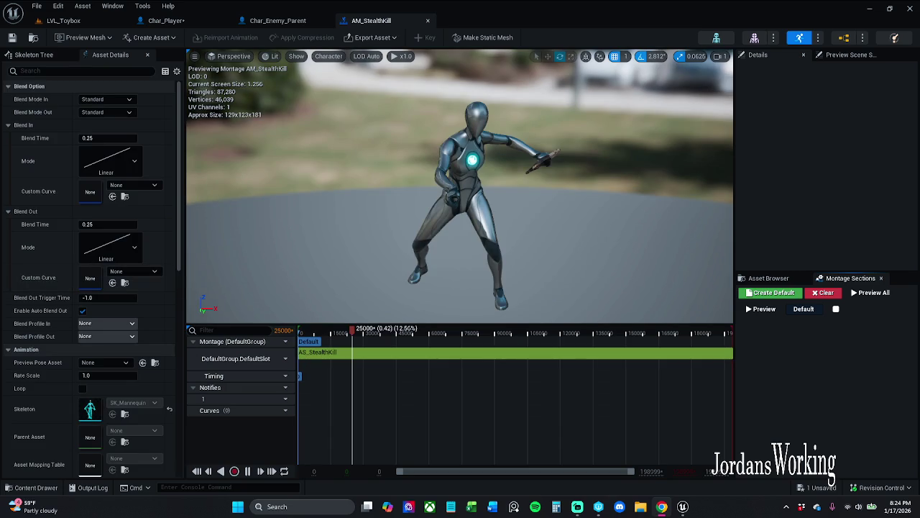
click(126, 71)
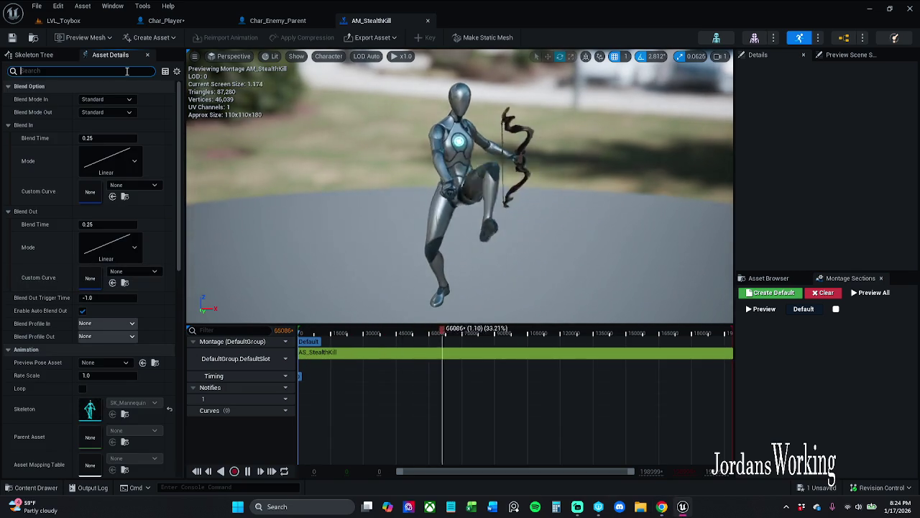
text(enable)
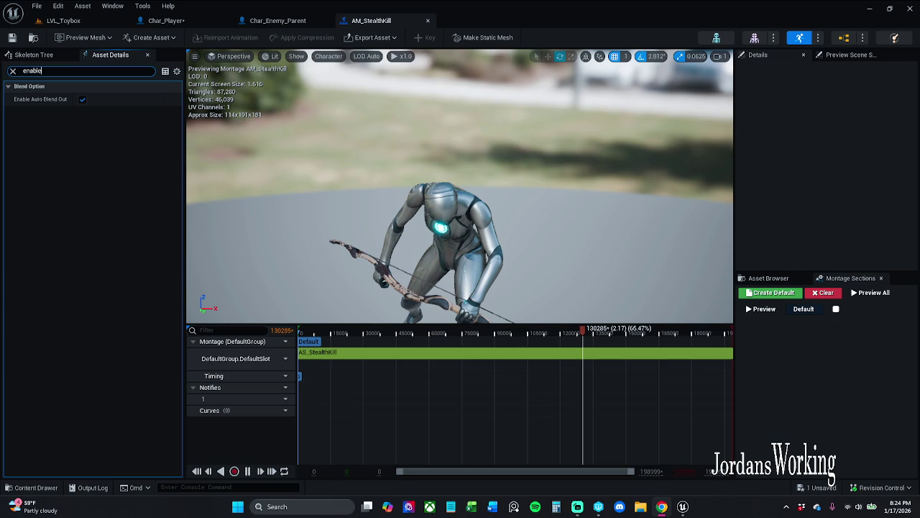
click(12, 71)
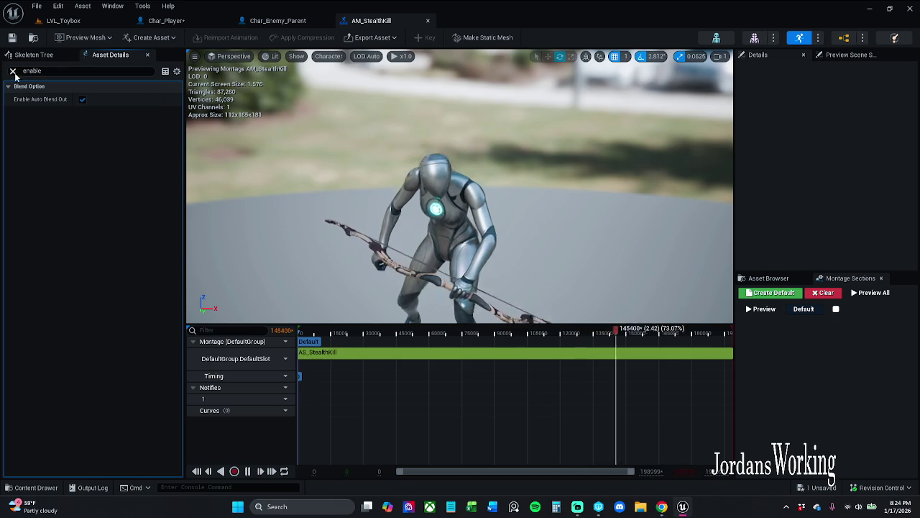
text(root)
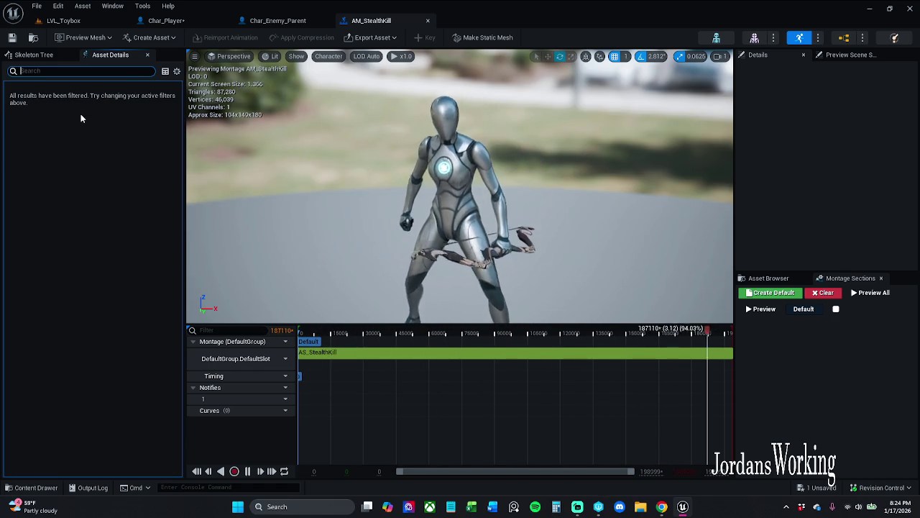
key(Escape)
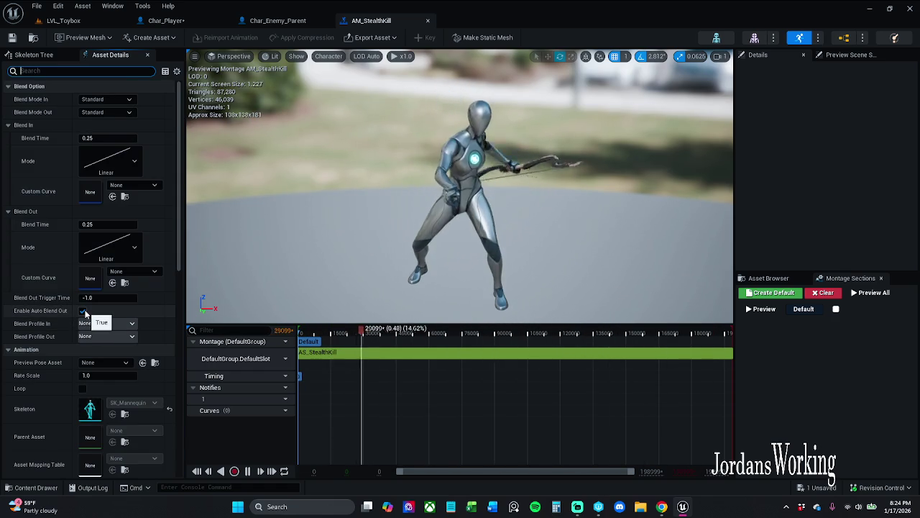
scroll(100, 313, down, 3)
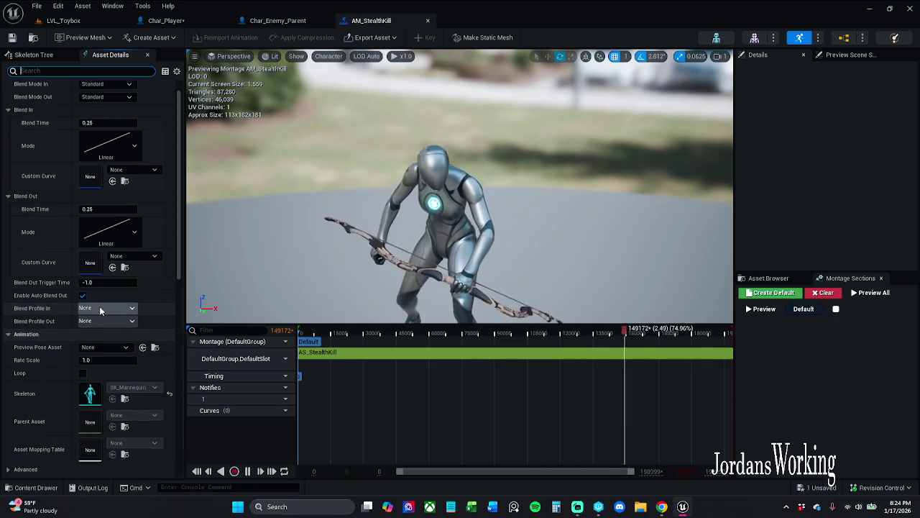
scroll(101, 313, down, 6)
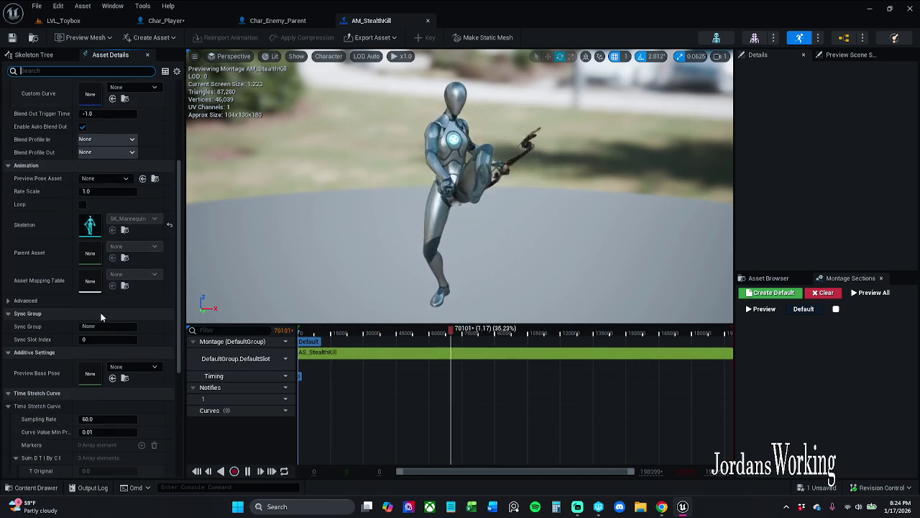
scroll(102, 317, down, 8)
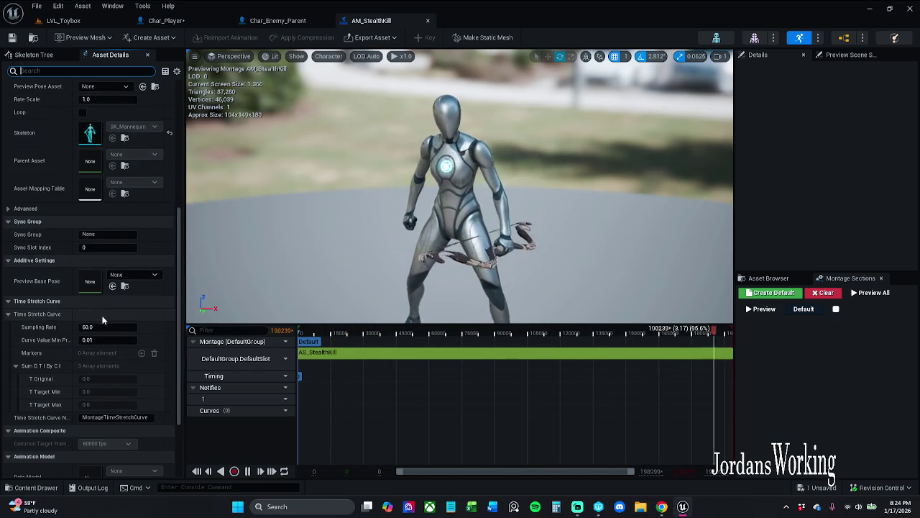
scroll(102, 320, down, 2)
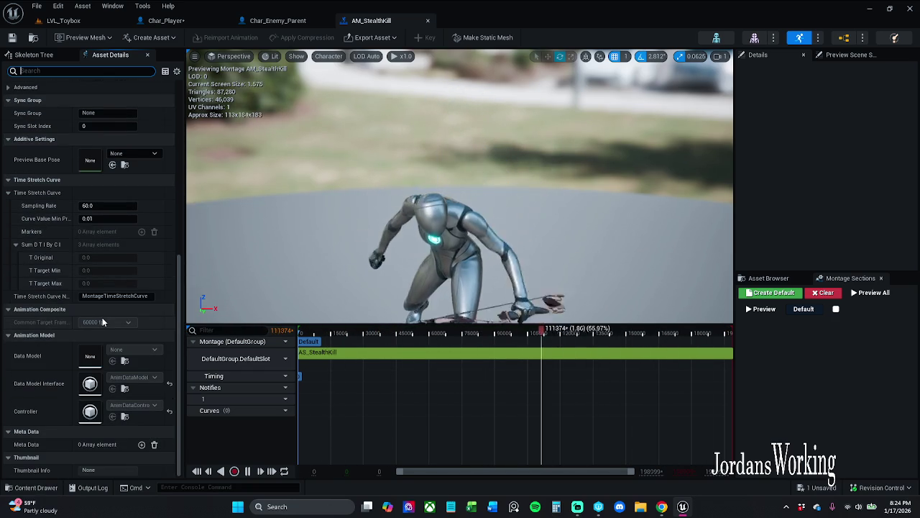
scroll(102, 319, up, 5)
scroll(102, 319, up, 13)
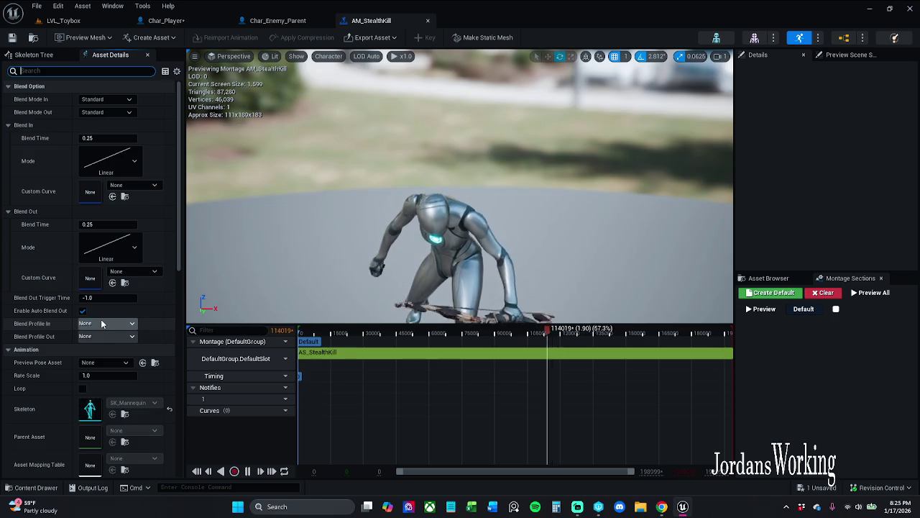
text(Ro)
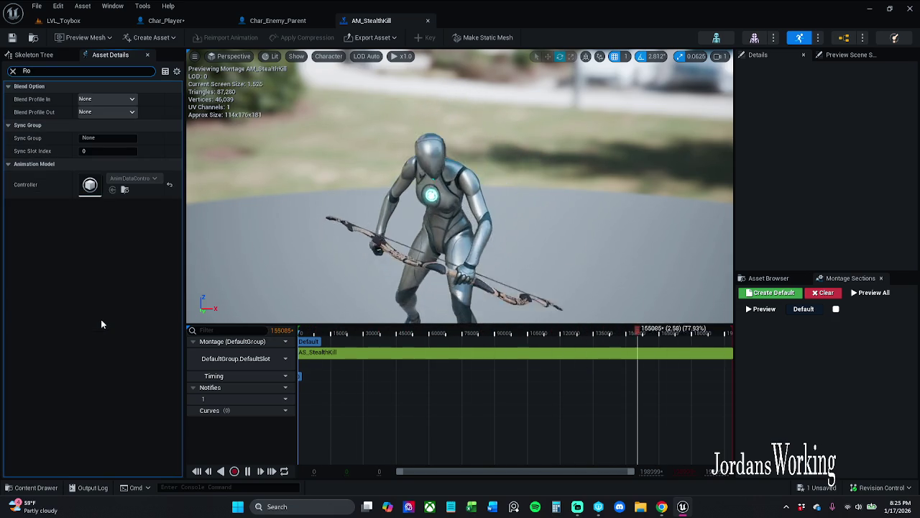
Step: Clear the details search, collapse Blend In and Blend Out, and review Rate Scale 1.0 and Blend Out Trigger Time -1.0
key(BackSpace)
key(BackSpace)
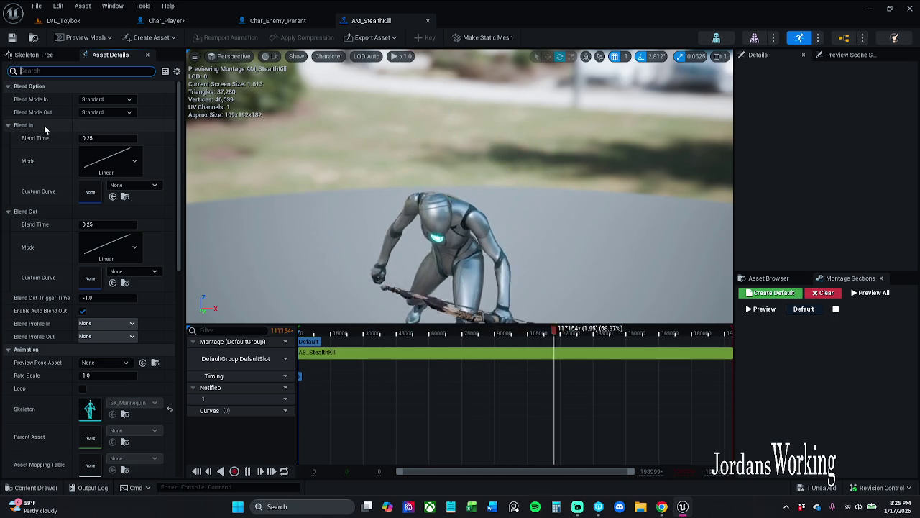
click(8, 125)
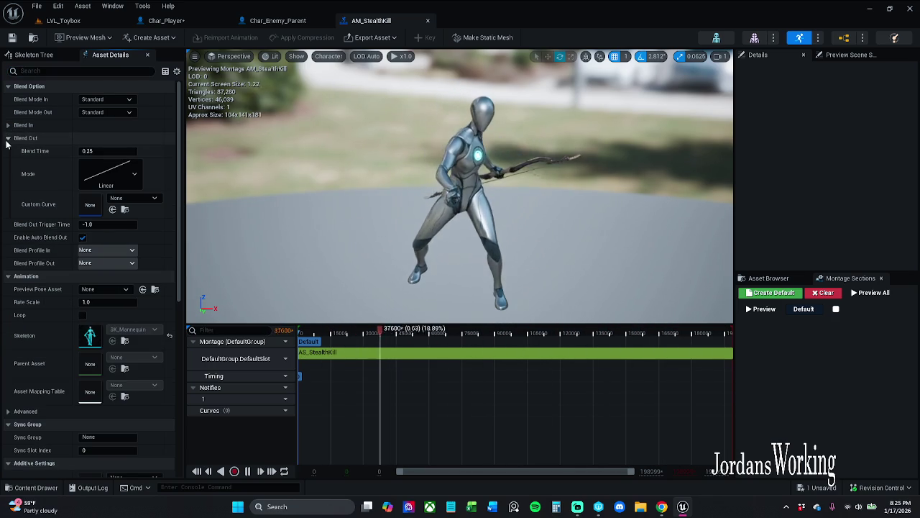
click(8, 138)
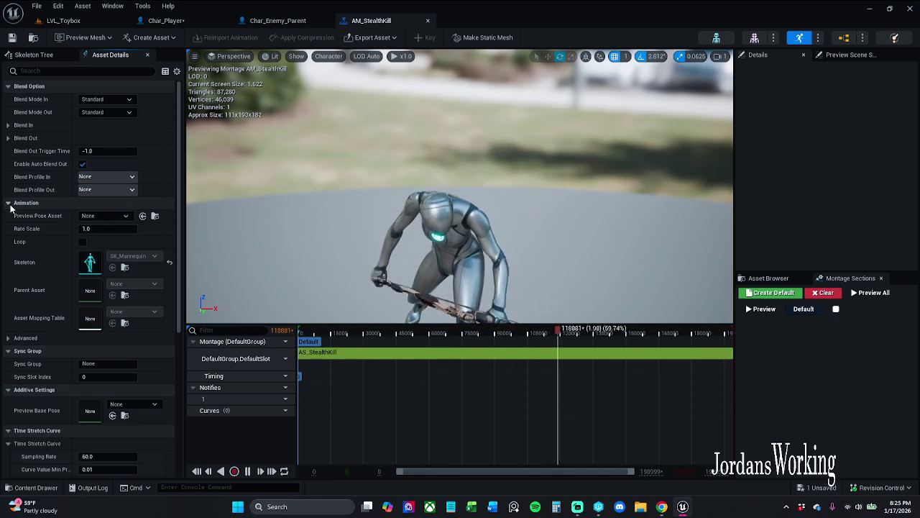
scroll(11, 209, down, 1)
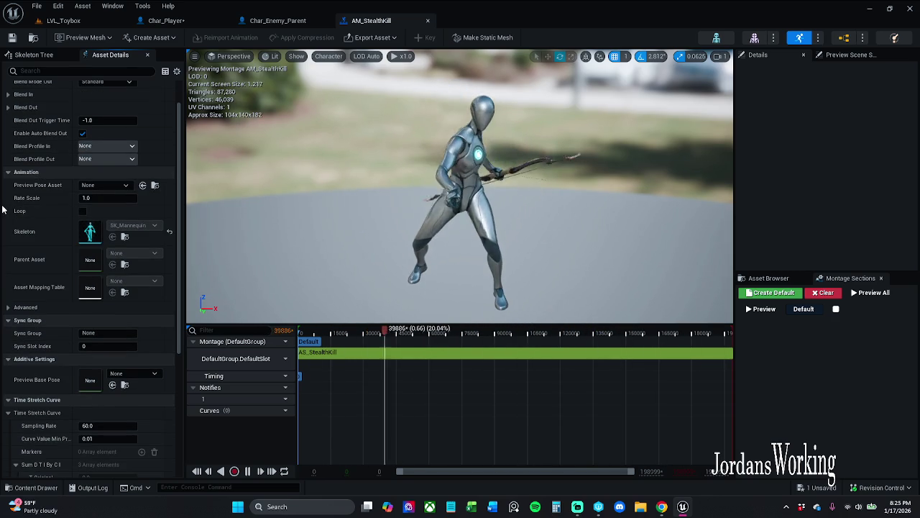
scroll(7, 208, down, 1)
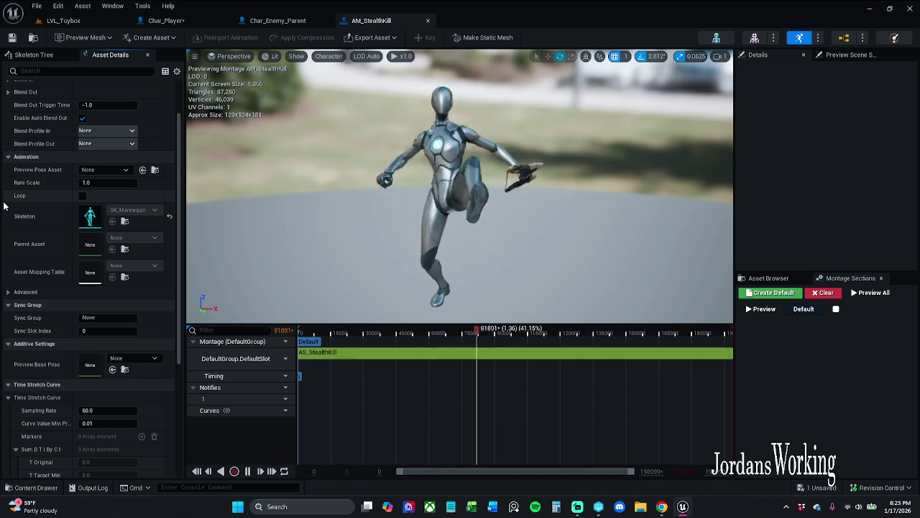
scroll(4, 207, down, 5)
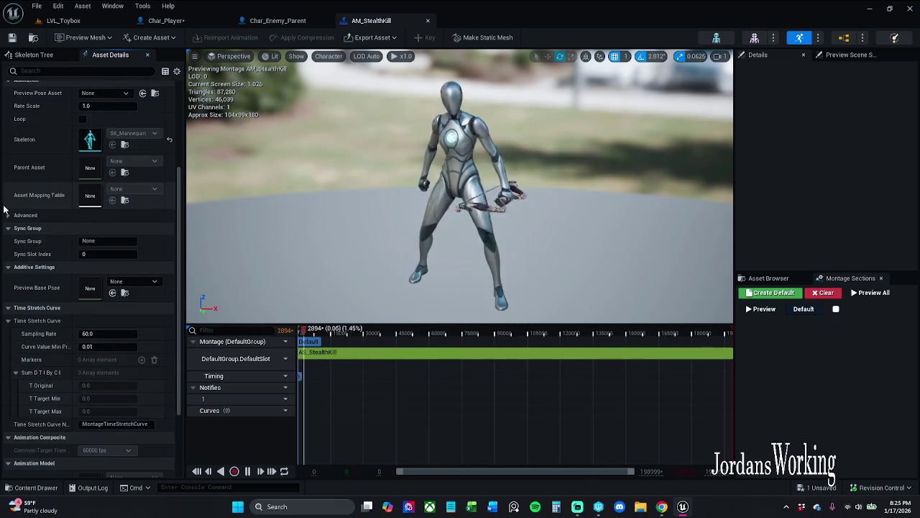
scroll(4, 207, down, 6)
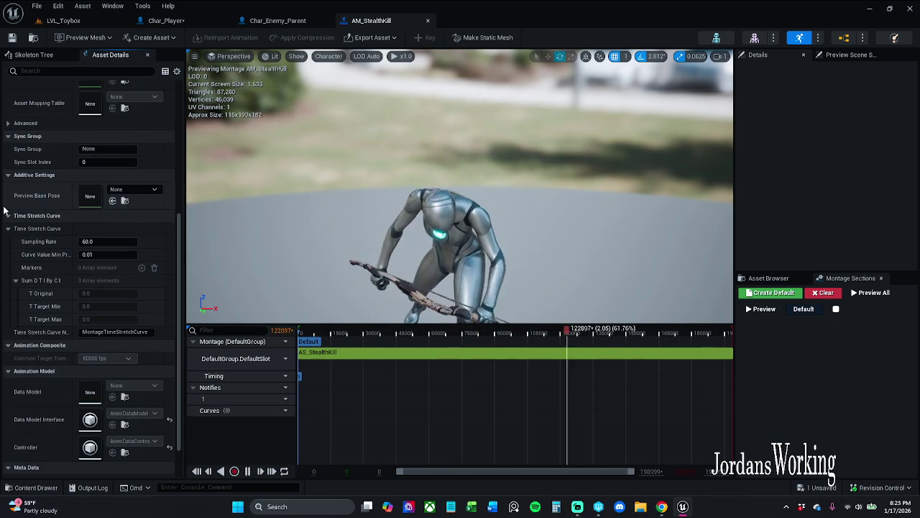